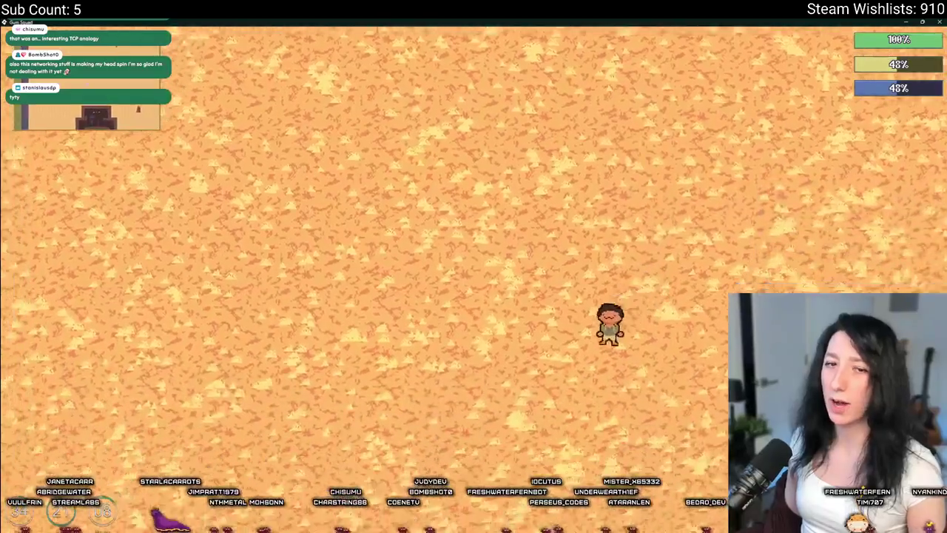
Walk the character around the desert sand and down toward the brick building
key("d")
key("s")
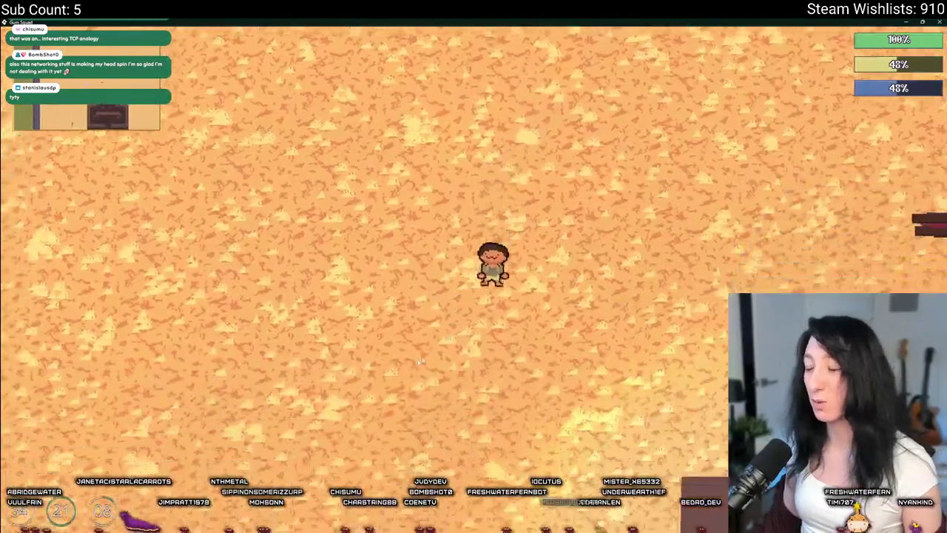
key("a")
key("s")
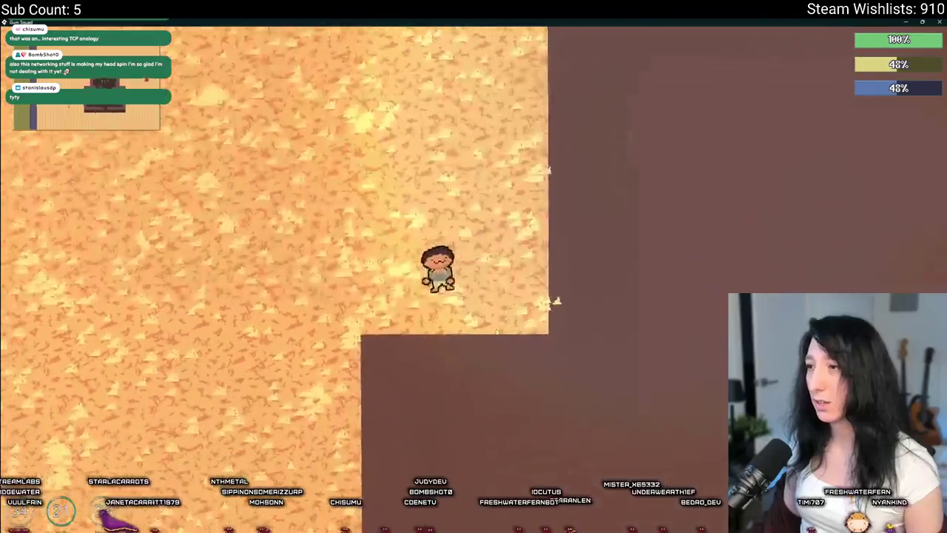
key("w")
key("s")
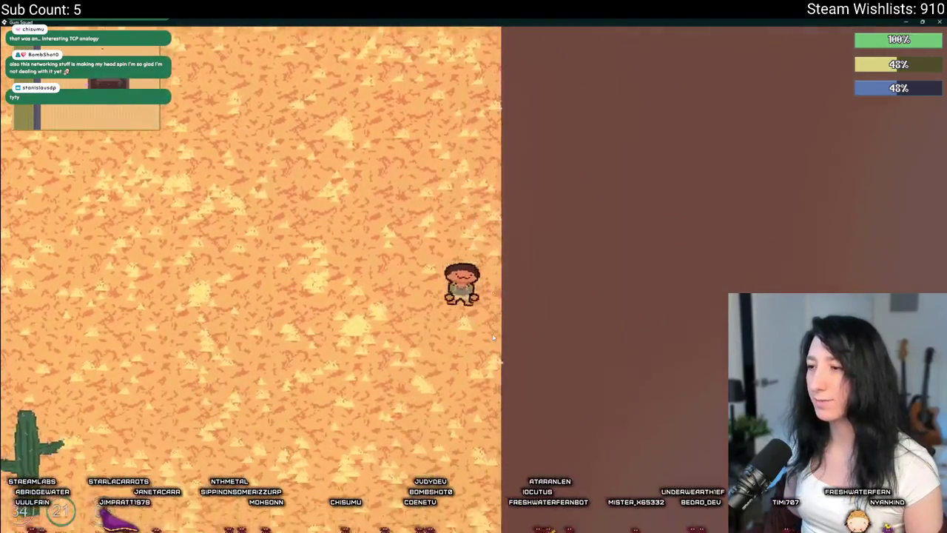
Walk along the brick wall and through the doorway to roam inside the building
key("d")
key("d")
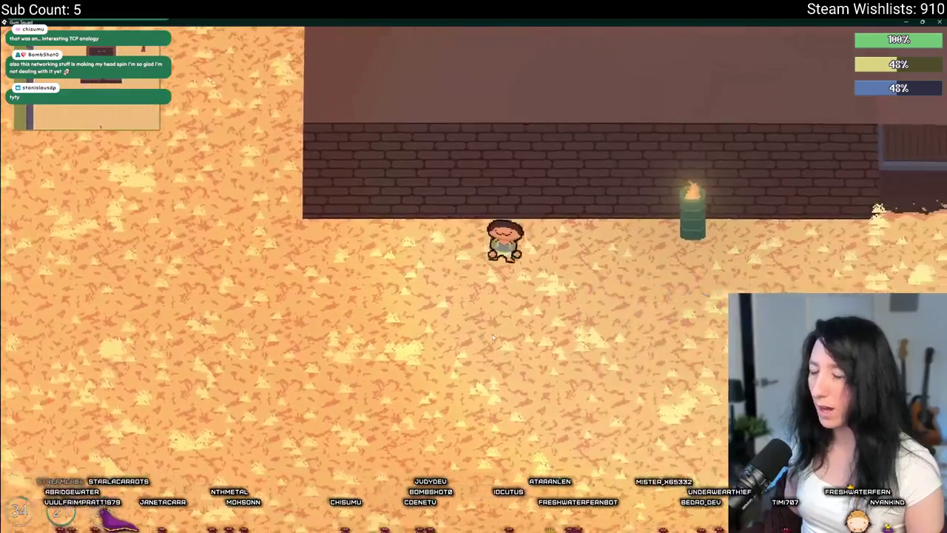
key("w")
key("w")
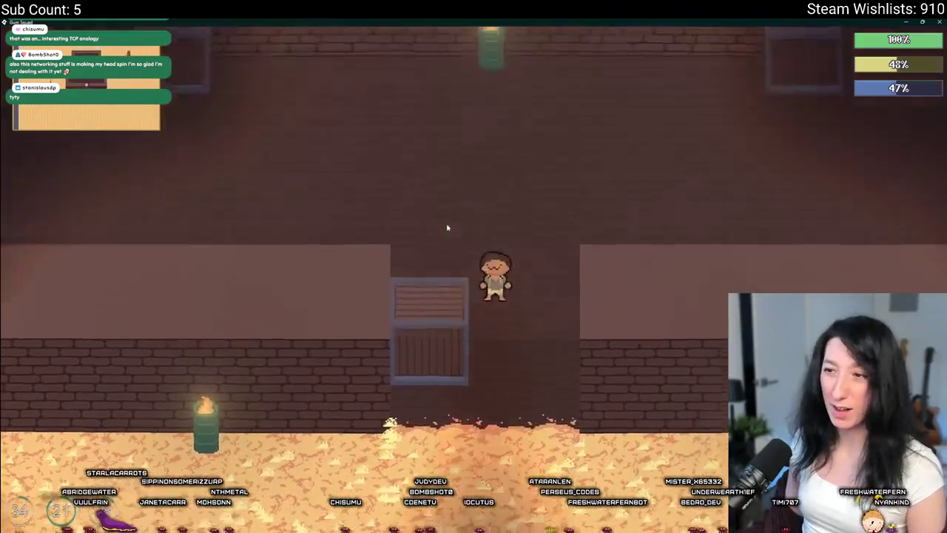
key("s")
key("a")
key("w")
key("w")
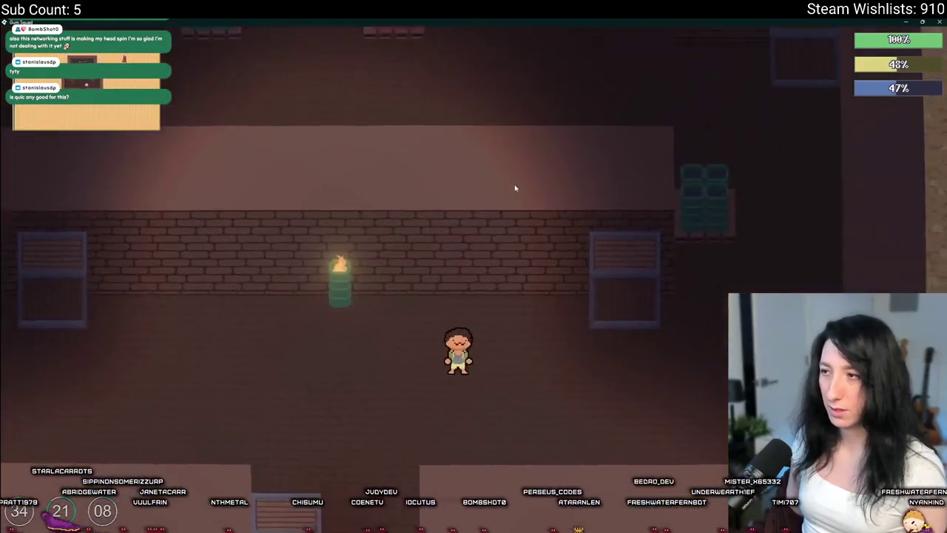
key("d")
key("a")
key("s")
key("s")
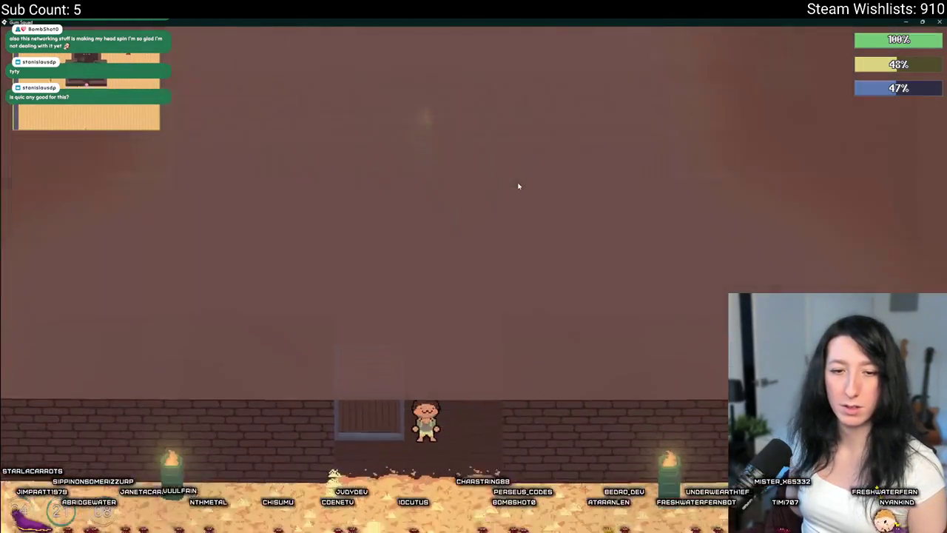
Walk out onto the sand and back through the building interior, then quit the game
key("d")
key("a")
key("w")
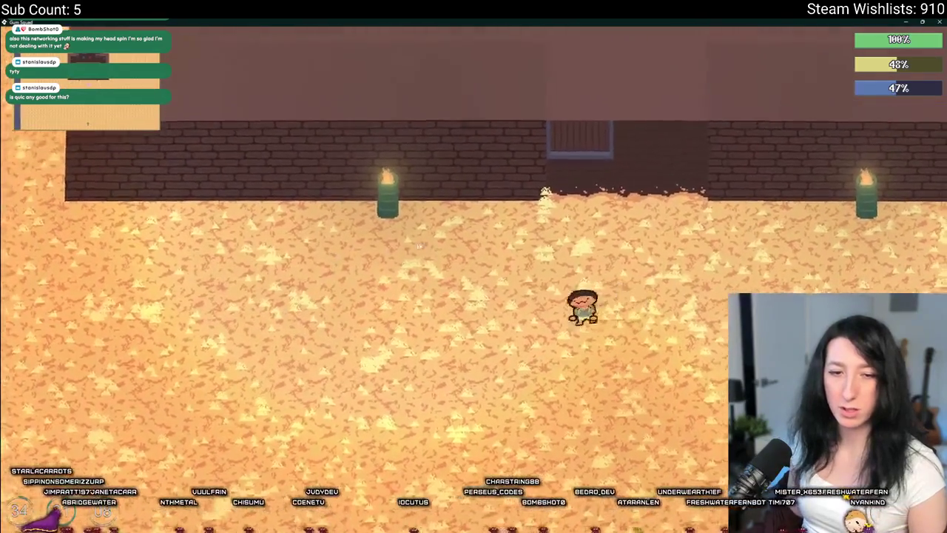
key("a")
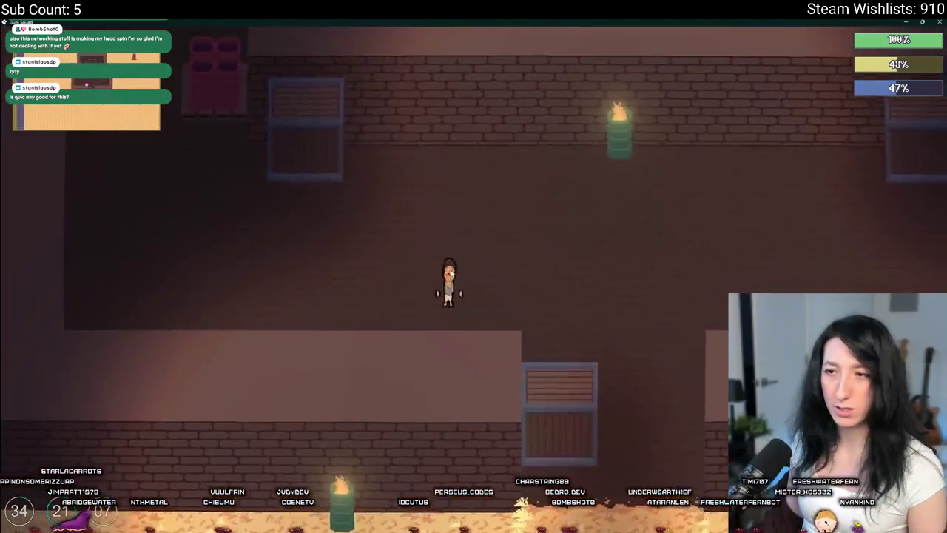
key("w")
key("d")
key("s")
key("s")
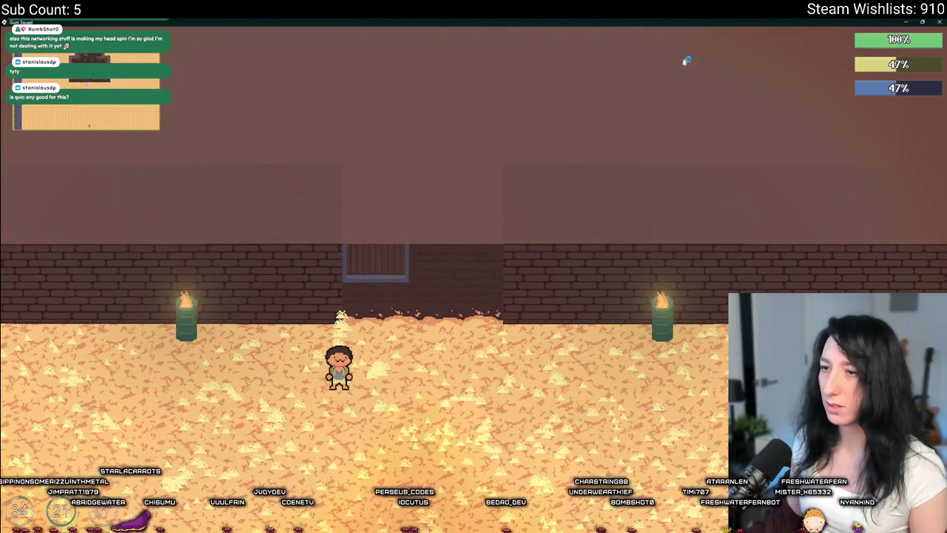
key("Escape")
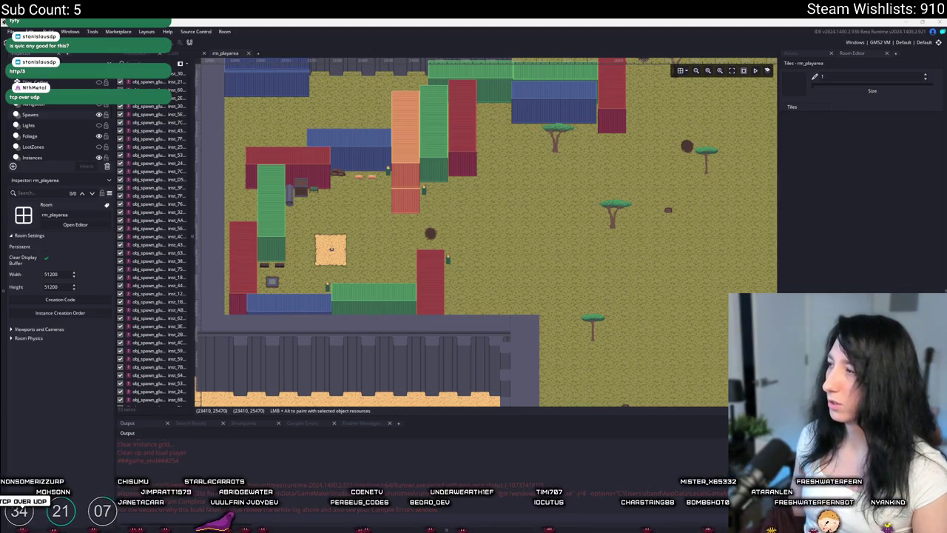
Switch to the Edge window showing the 'what is quic' search results
key("alt+Tab")
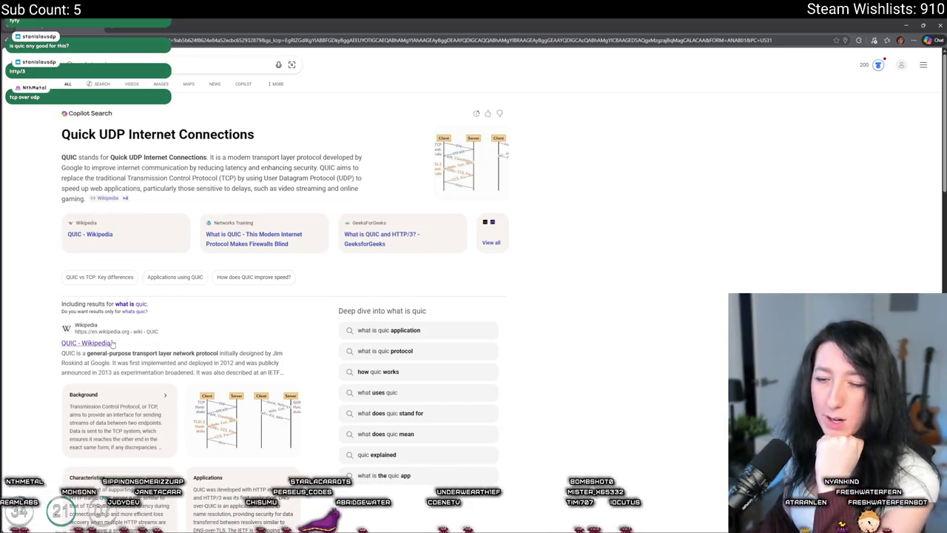
Read the 'QUIC - Wikipedia' article, then return to the GameMaker room editor
scroll(113, 343, "down", 2)
left_click(81, 237)
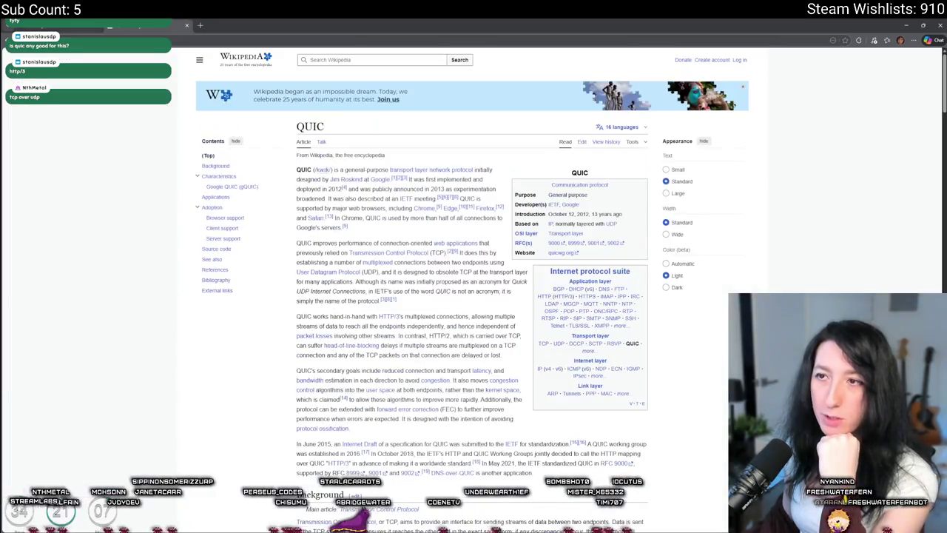
scroll(321, 222, "down", 3)
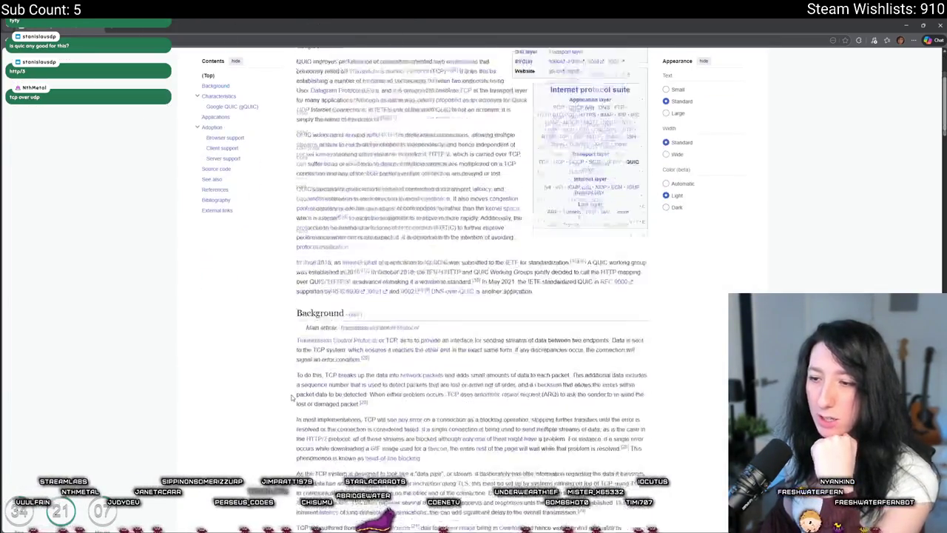
scroll(319, 271, "up", 1)
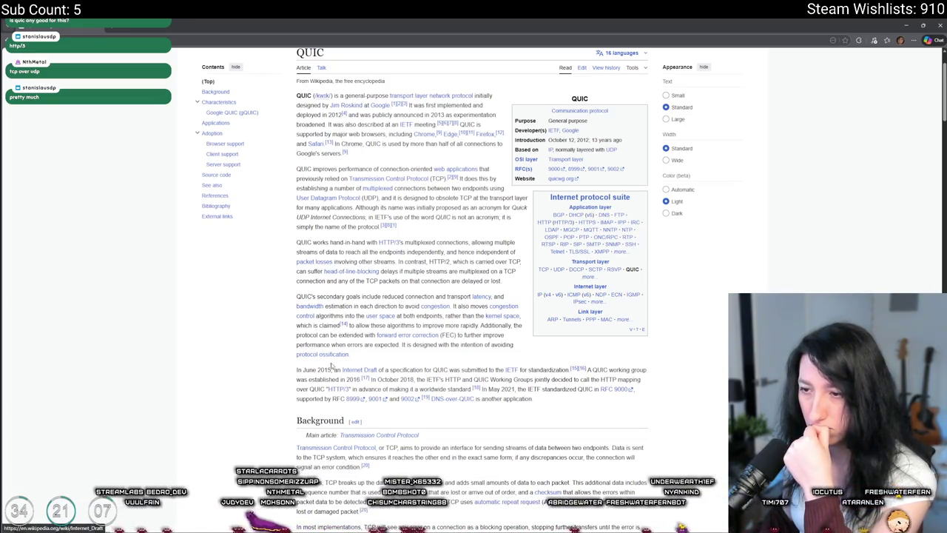
scroll(433, 323, "up", 2)
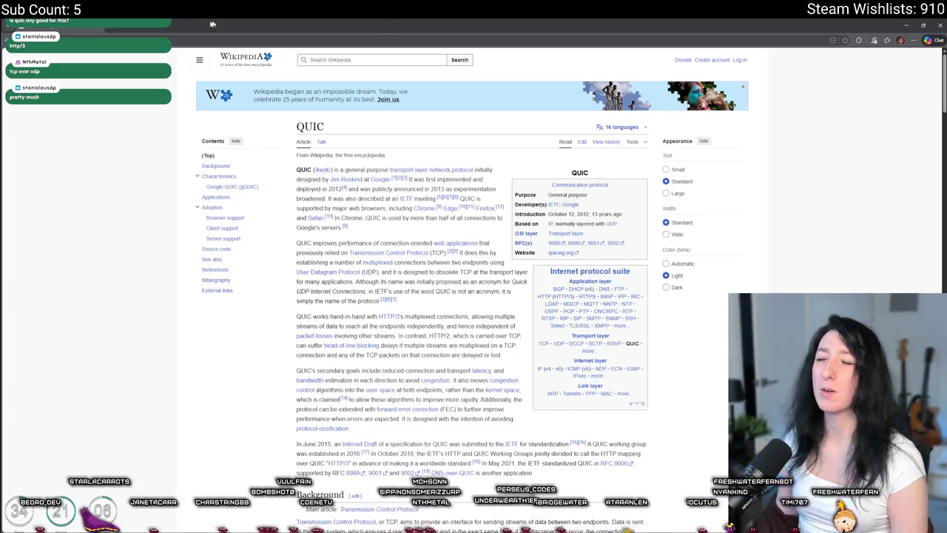
key("alt+Tab")
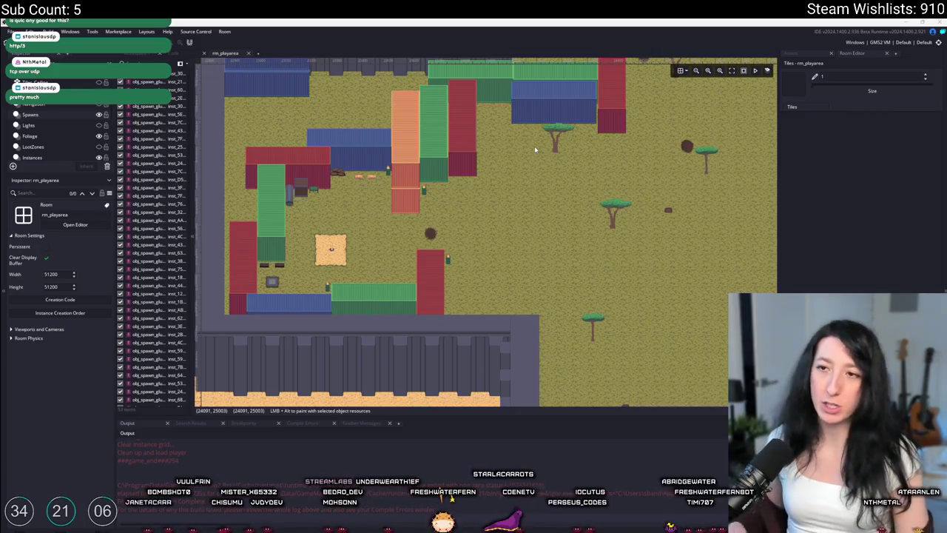
On the Instances layer, drag the trash-fire barrel next to the green container
left_click(32, 158)
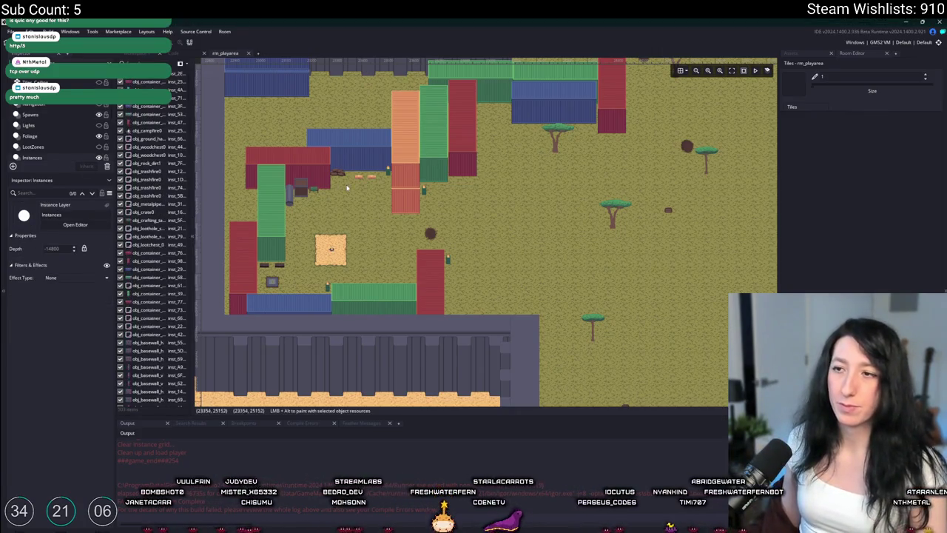
scroll(442, 193, "up", 2)
scroll(442, 193, "up", 5)
left_click(421, 212)
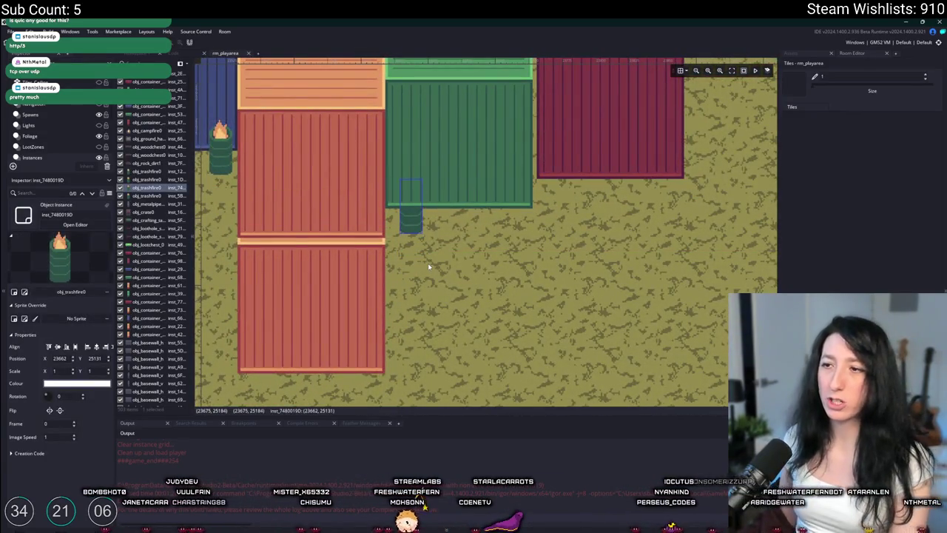
key("Delete")
key("ctrl+z")
mouse_move(450, 250)
left_mouse_down()
mouse_move(429, 209)
mouse_move(401, 192)
left_mouse_up()
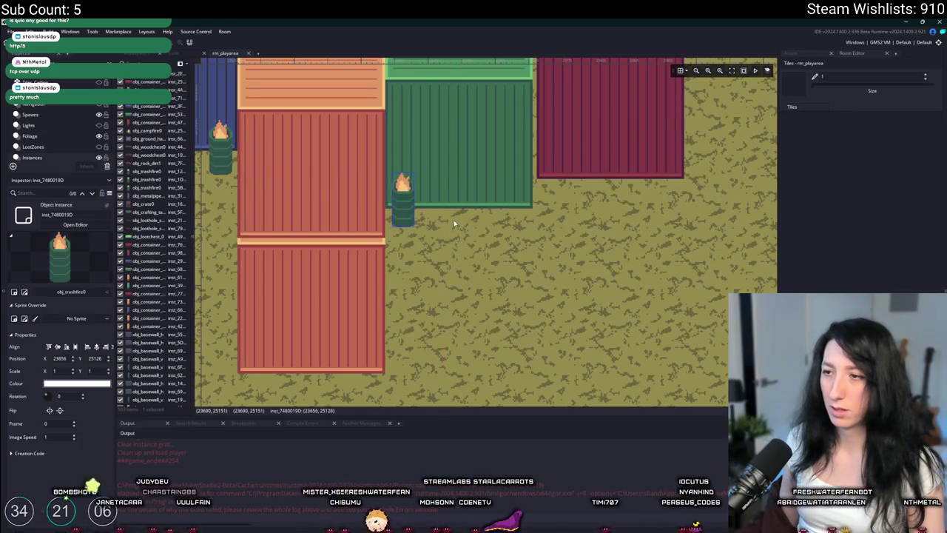
scroll(451, 221, "down", 2)
scroll(454, 224, "down", 3)
scroll(451, 229, "up", 5)
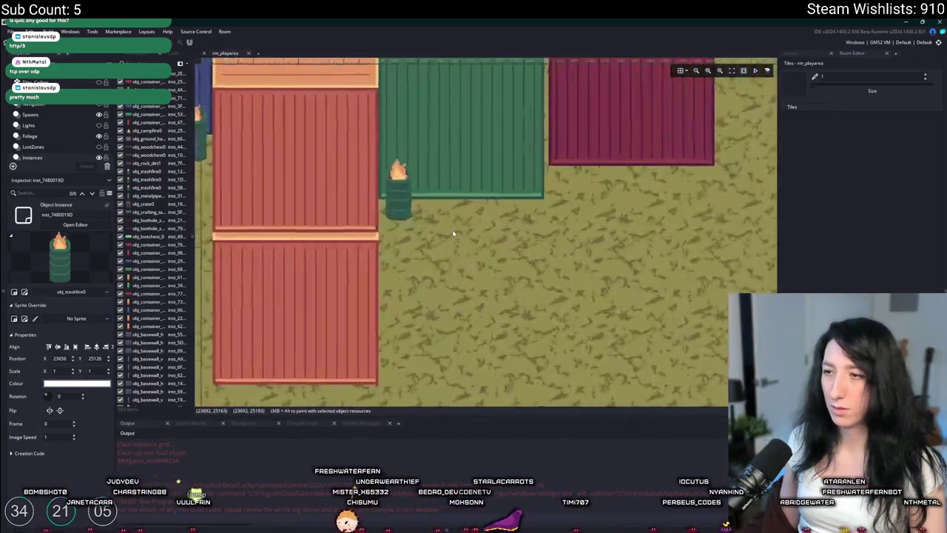
scroll(446, 235, "down", 5)
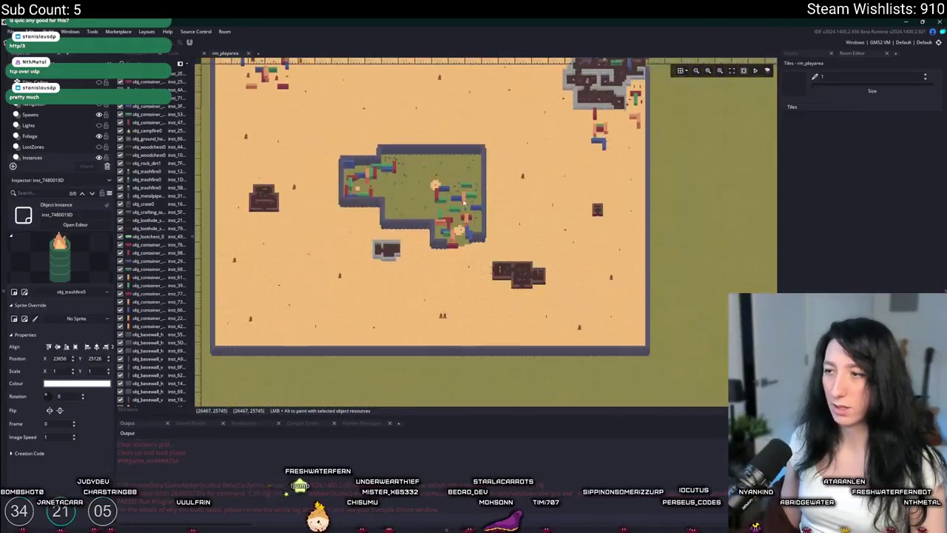
scroll(426, 102, "up", 4)
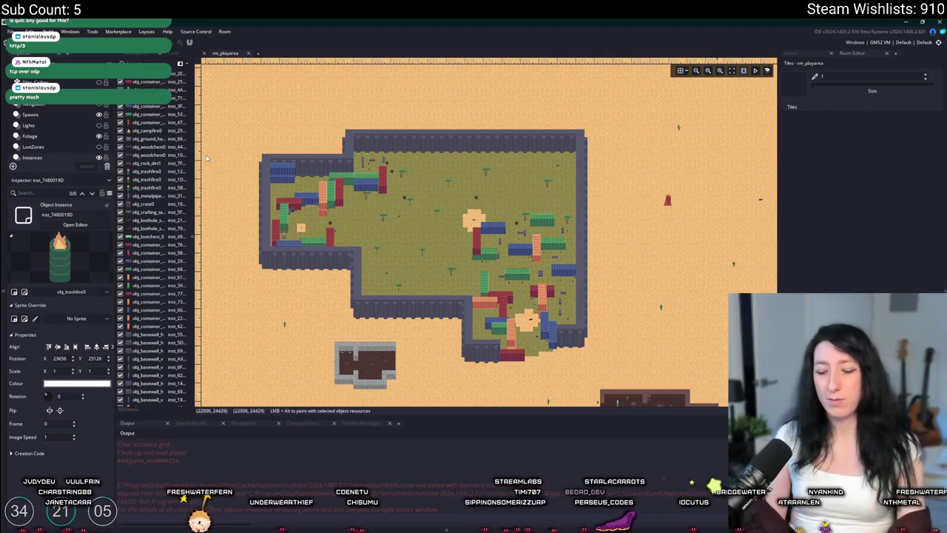
Open the ToDo note through the go-to asset search for 'todo'
key("ctrl+t")
type("todo")
key("Return")
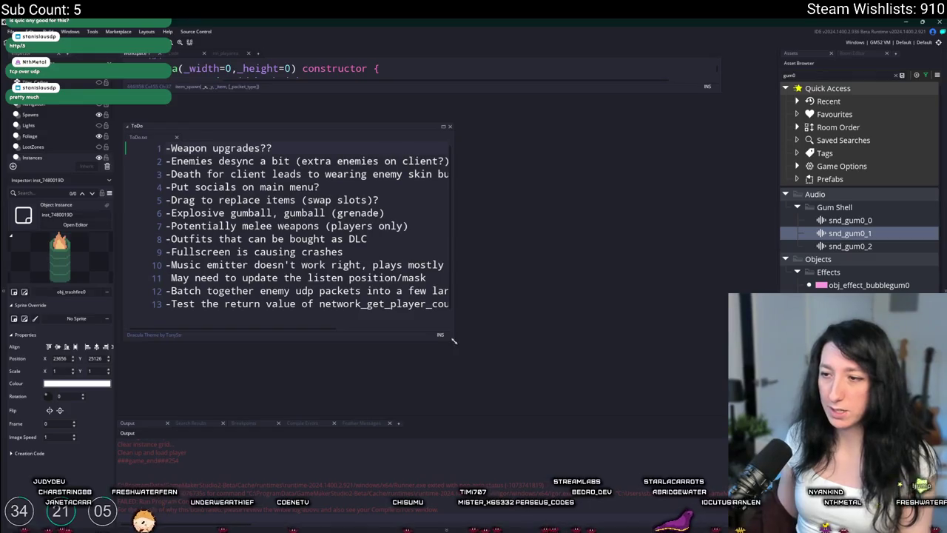
Widen the ToDo window and delete line 12 about batching enemy UDP packets
left_click_drag(454, 341, 664, 380)
mouse_move(165, 290)
left_mouse_down()
mouse_move(119, 275)
mouse_move(105, 296)
left_mouse_up()
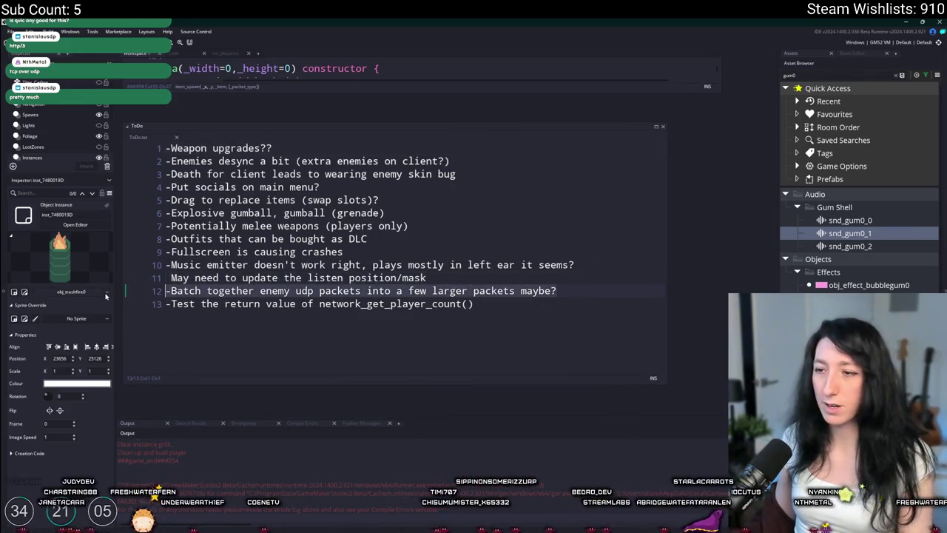
key("shift+End")
key("Delete")
key("BackSpace")
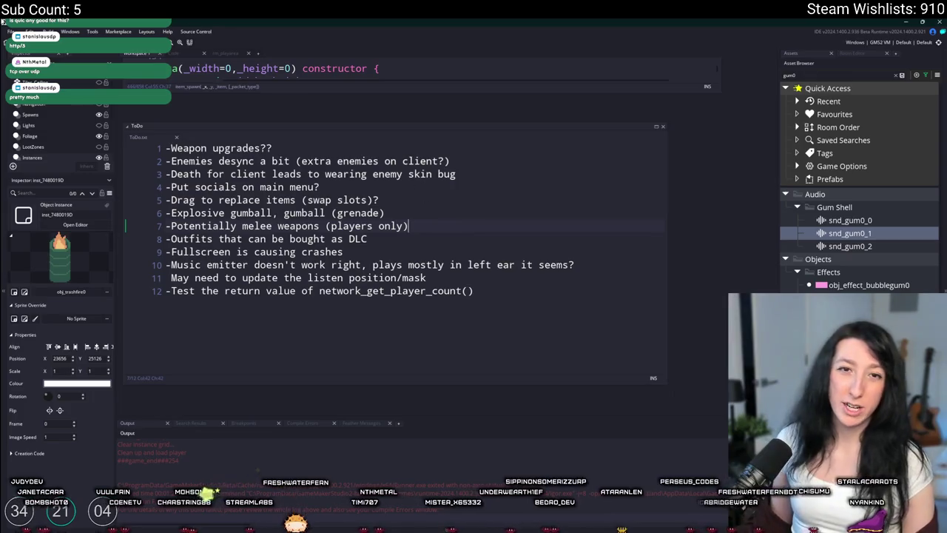
left_click(435, 204)
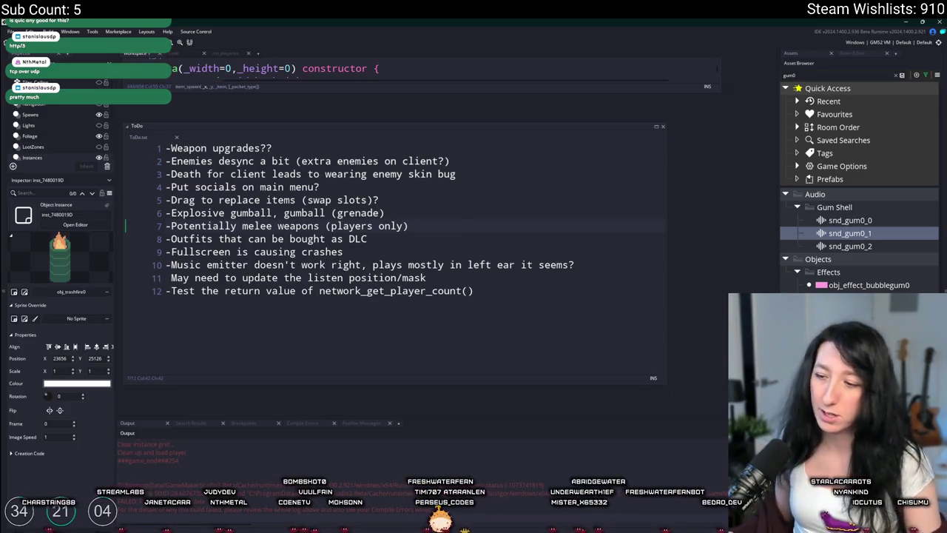
key("super")
Launch Calculator, compute 220 × 7 = 1,540 and copy the result
type("calc")
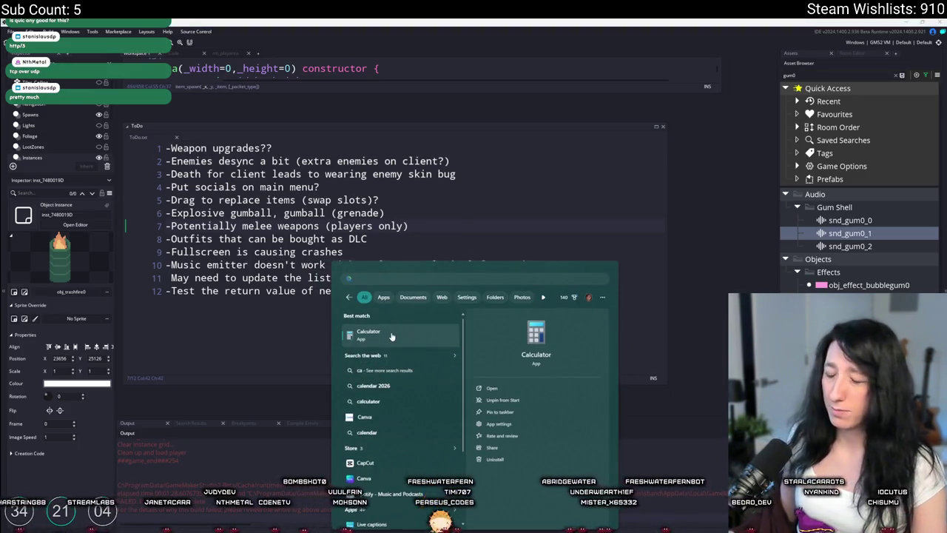
key("Return")
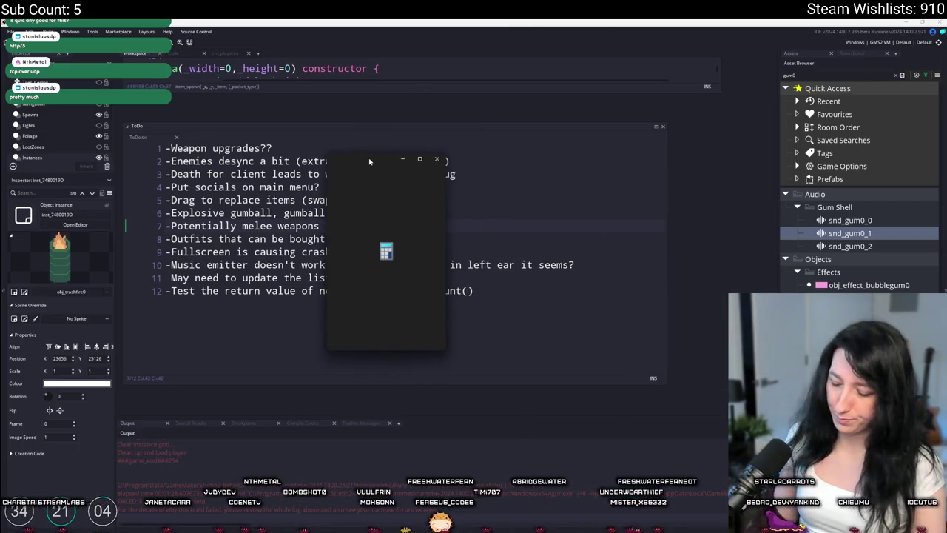
type("11")
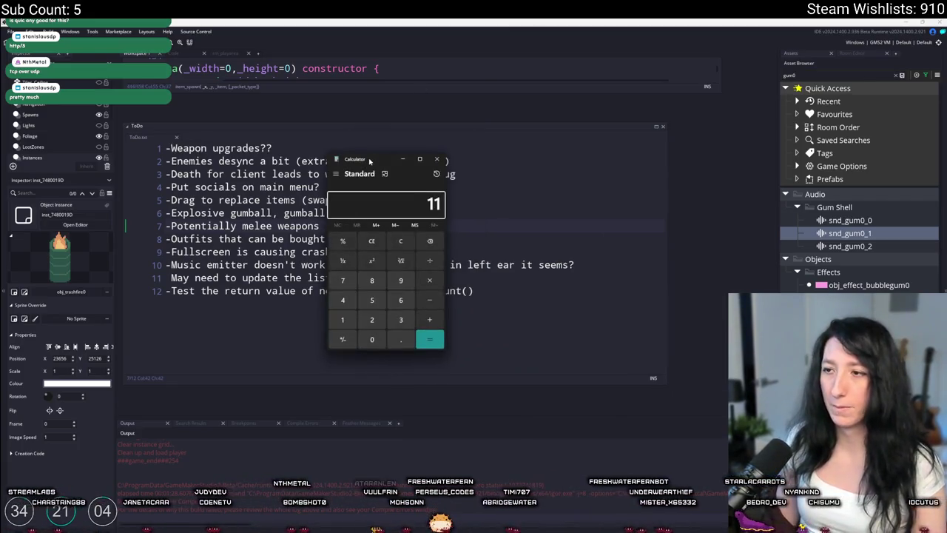
key("Escape")
type("7")
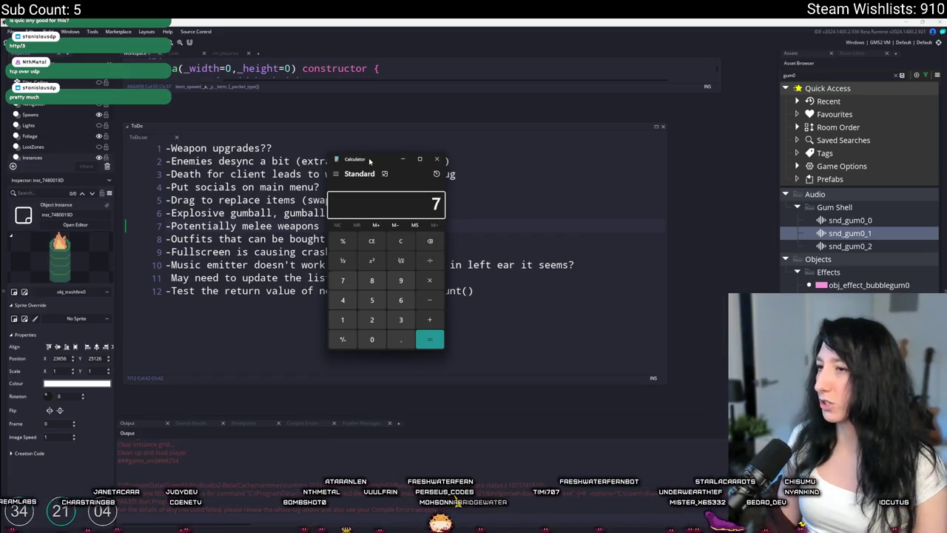
left_click(403, 244)
type("11+20")
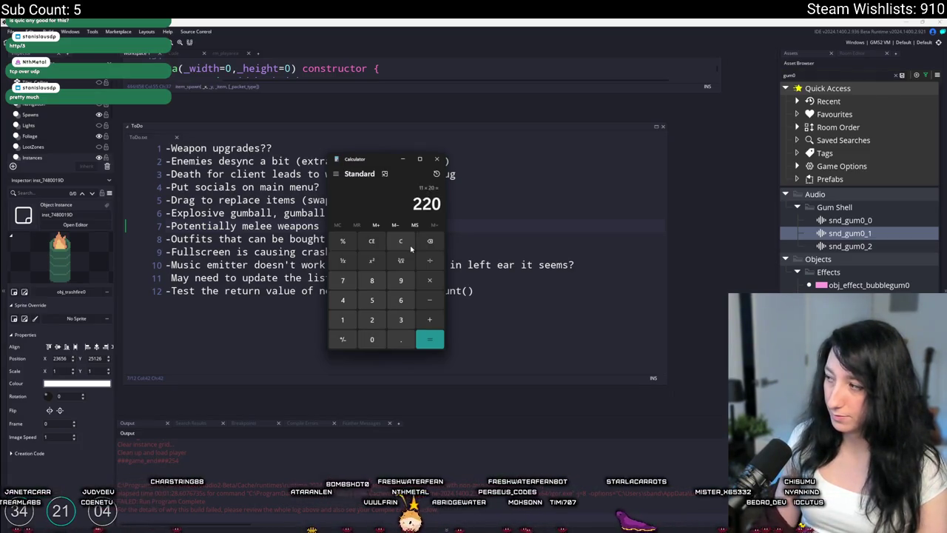
type("160")
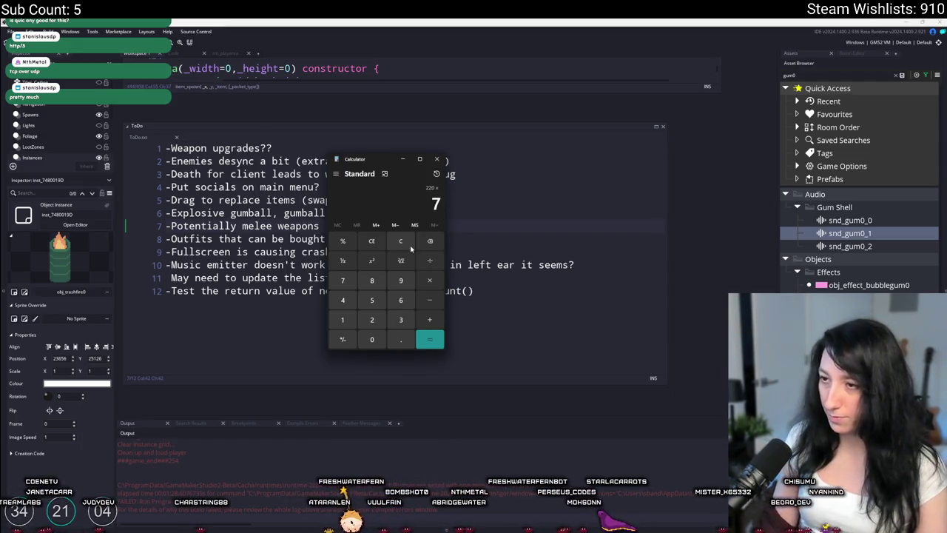
key("Return")
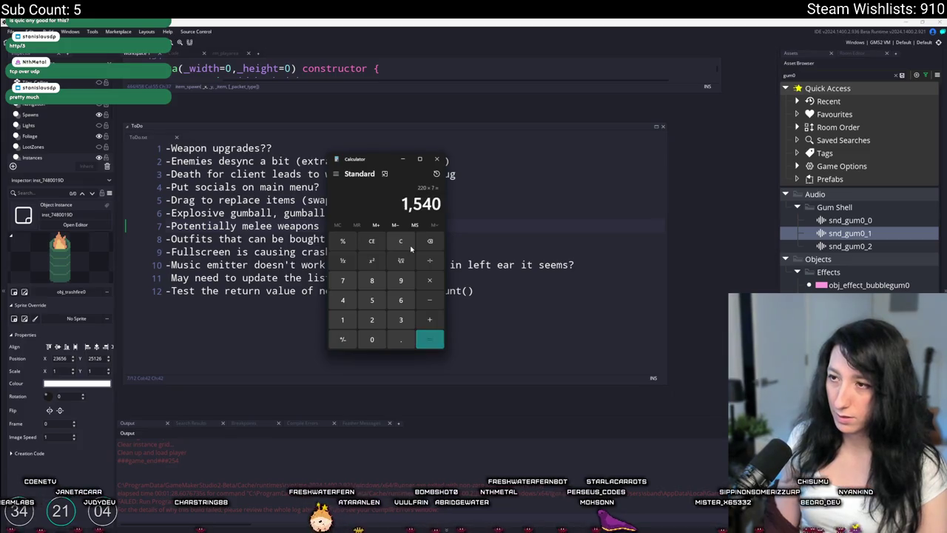
key("ctrl+c")
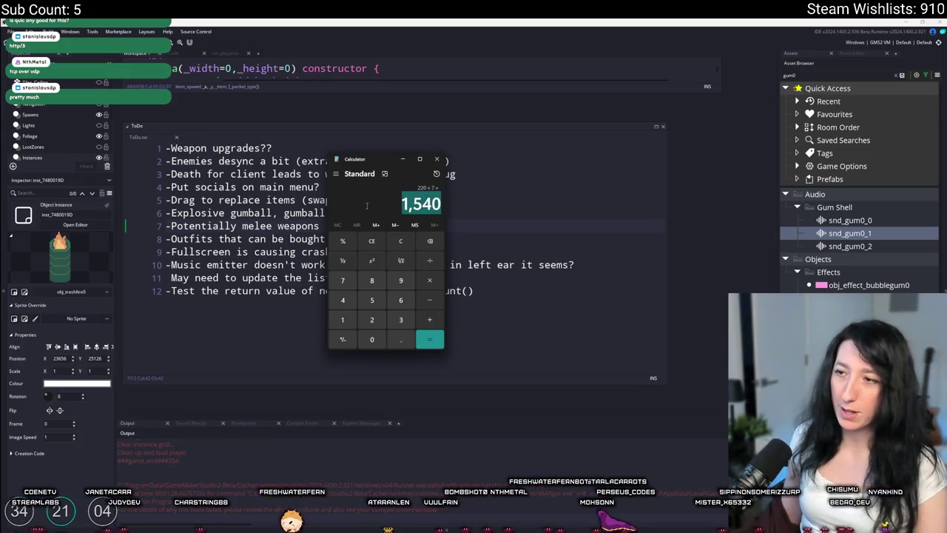
Multiply 1,540 by 160, then divide 240.625 by 1024 and copy the result
type("*160")
key("Return")
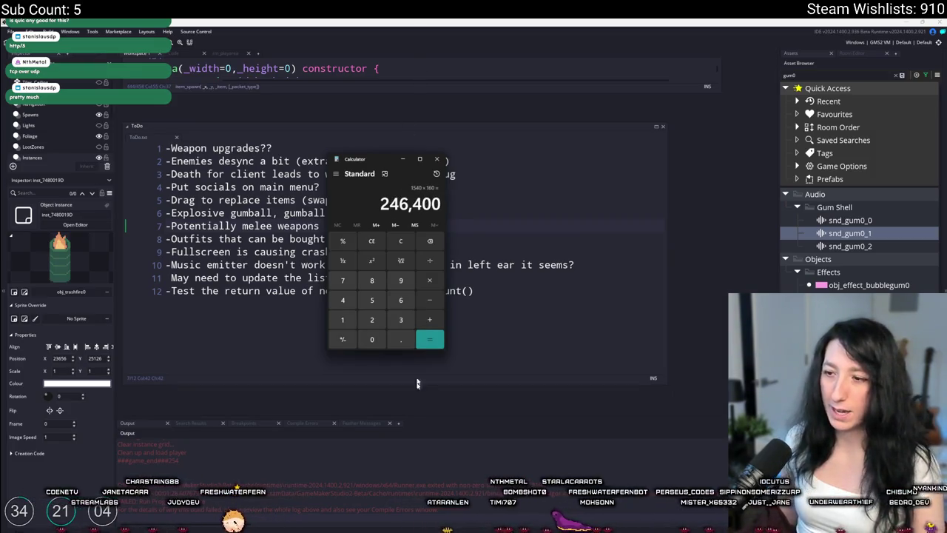
type("249625")
key("Return")
type("/1024")
key("Return")
key("ctrl+c")
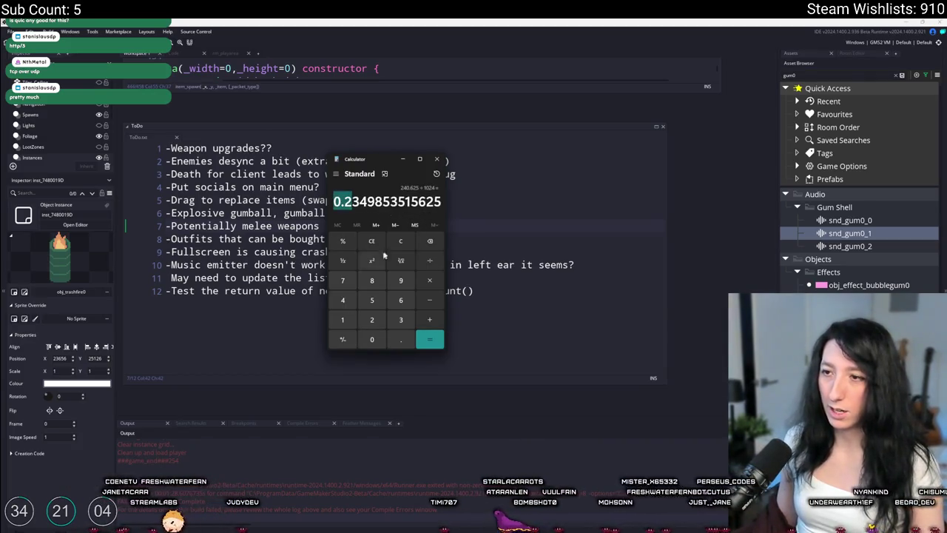
key("ctrl+c")
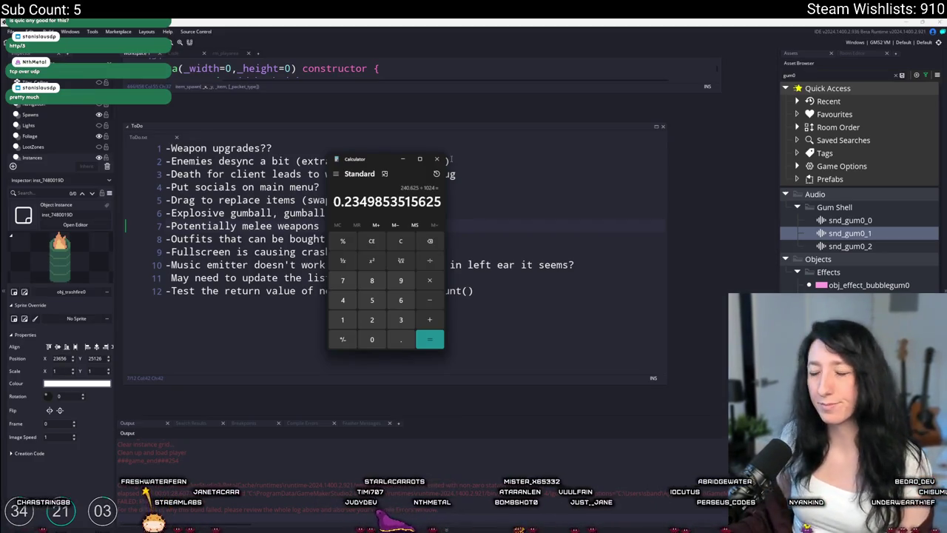
Clear the display and recompute 220 × 7
left_click_drag(387, 159, 440, 166)
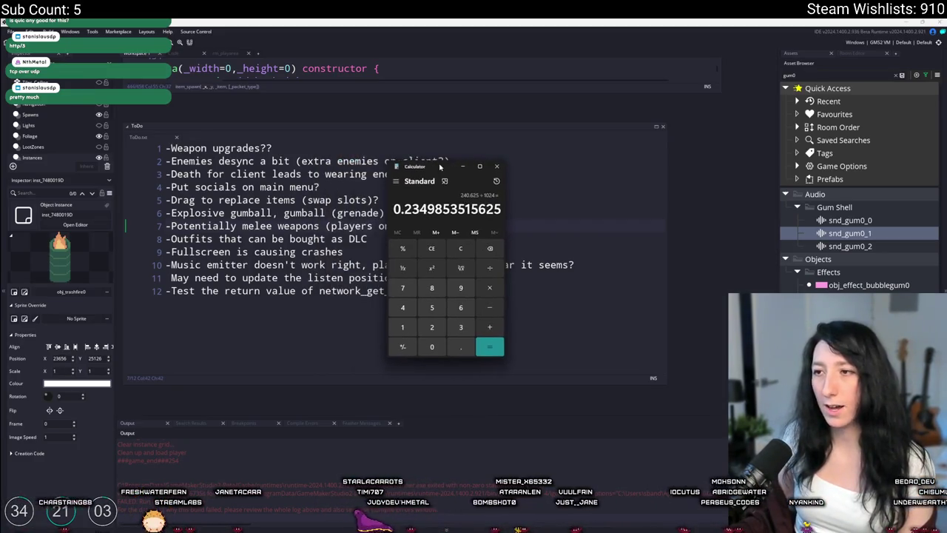
left_click(459, 250)
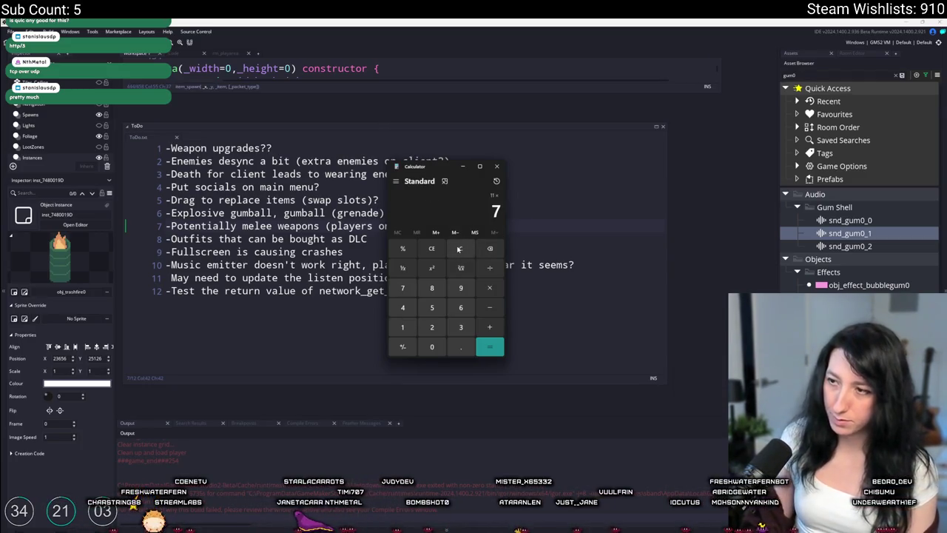
key("BackSpace")
type("2")
key("Return")
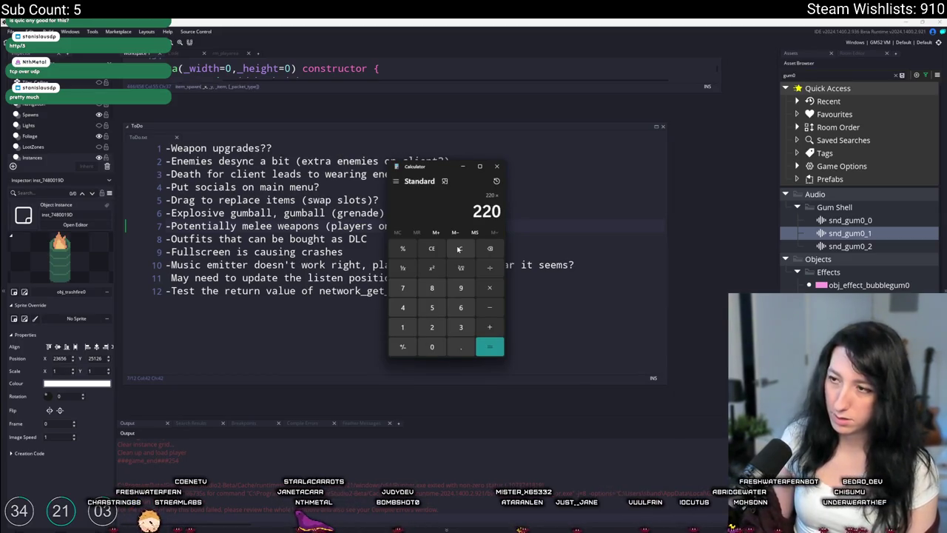
type("*7")
key("Return")
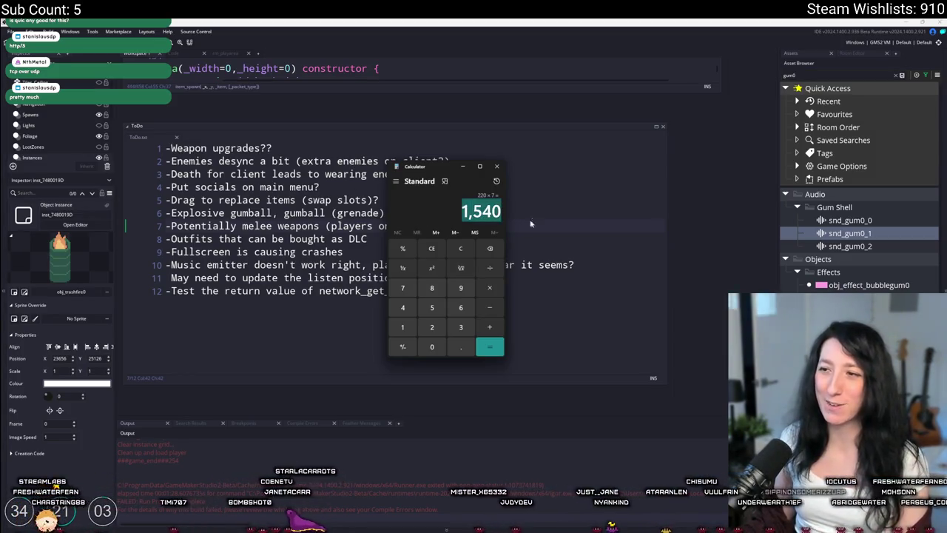
Compute 7 × 20 = 140 and close Calculator
left_click(460, 249)
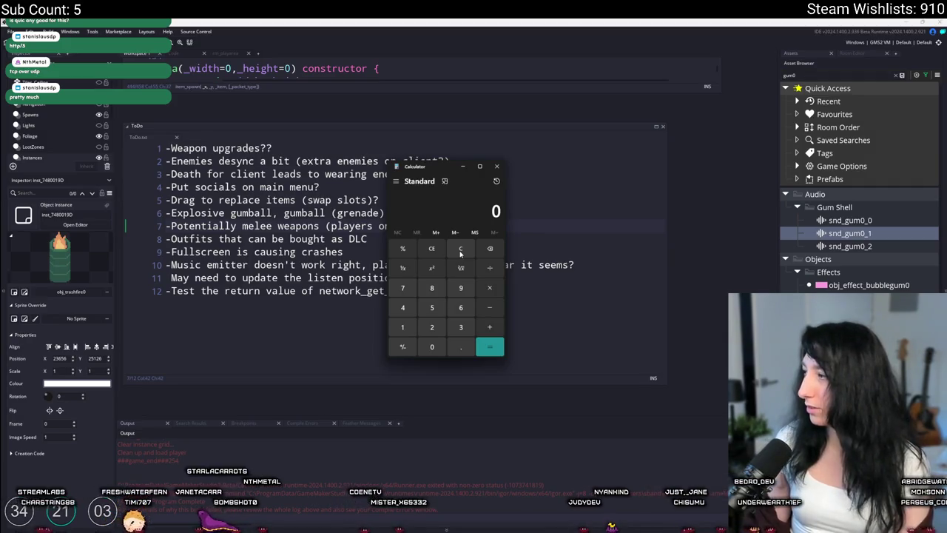
type("720")
key("Return")
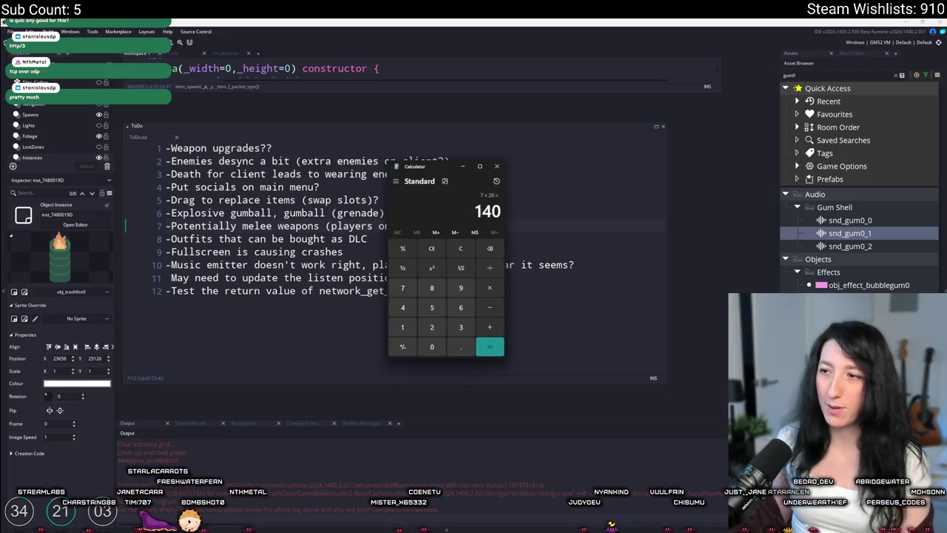
left_click(497, 166)
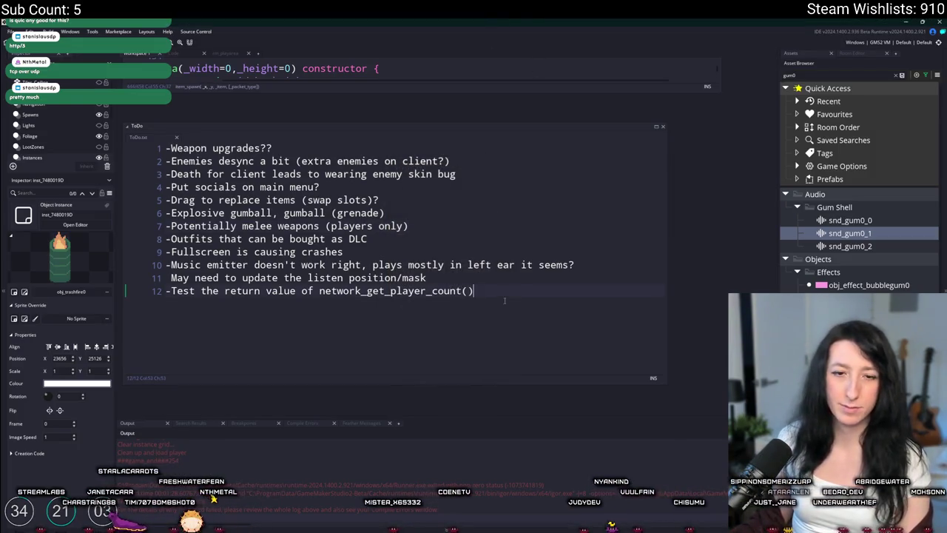
key("alt+Tab")
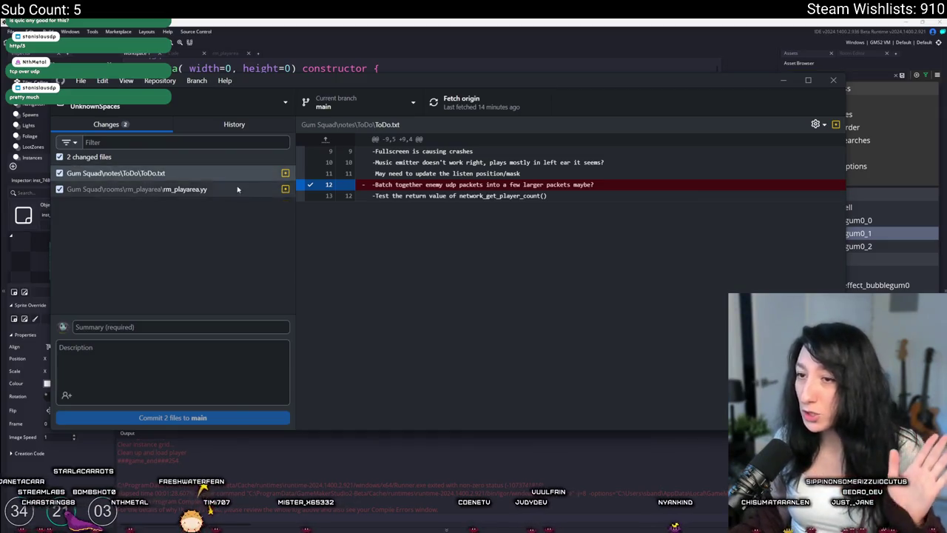
left_click(185, 189)
left_click(193, 175)
left_click(344, 21)
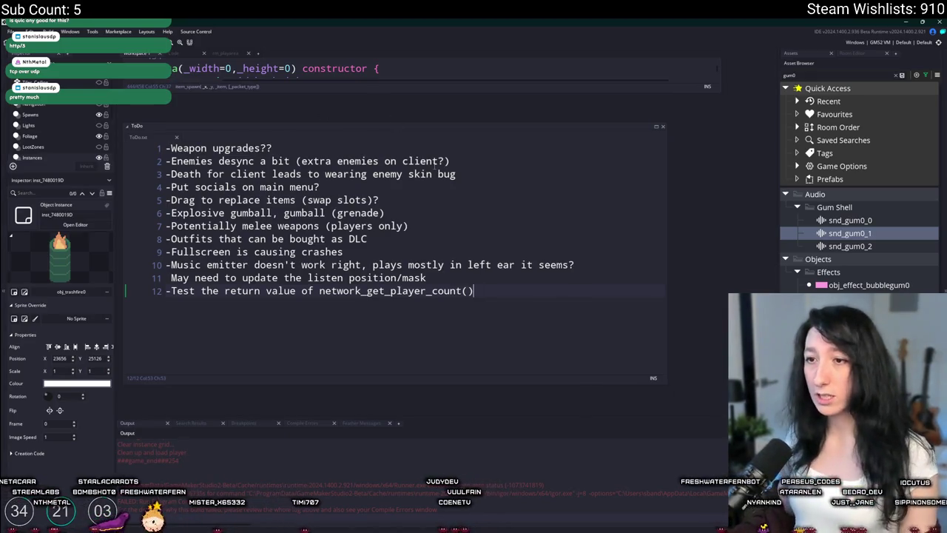
left_click(434, 210)
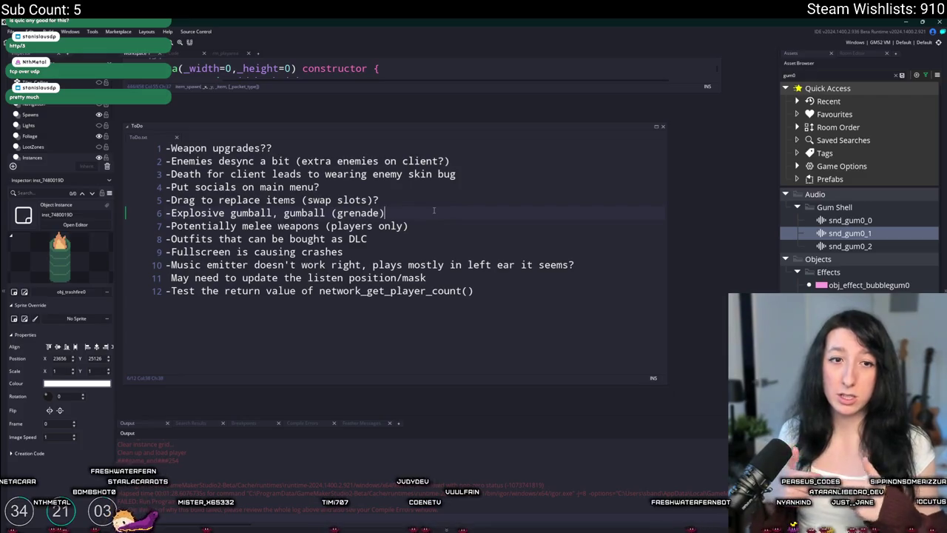
left_click(473, 226)
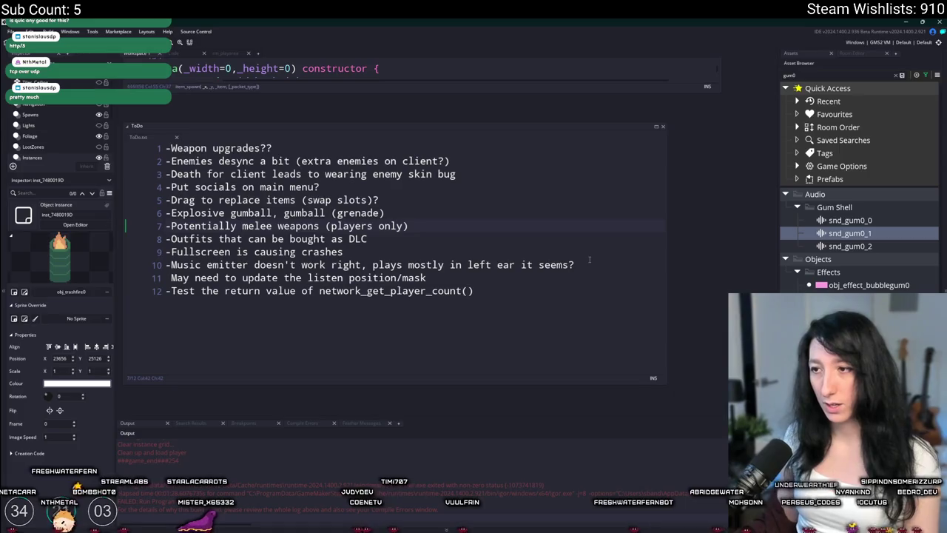
left_click(559, 278)
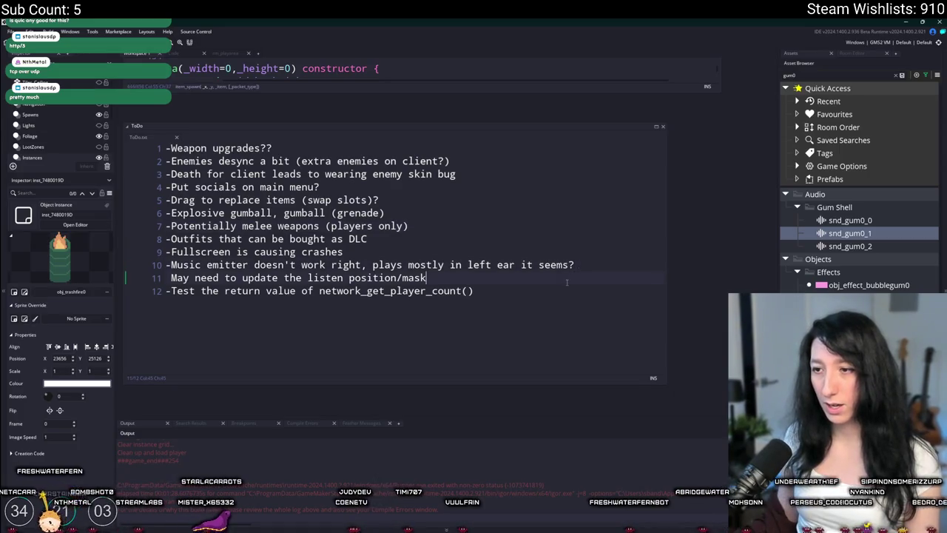
left_click(517, 290)
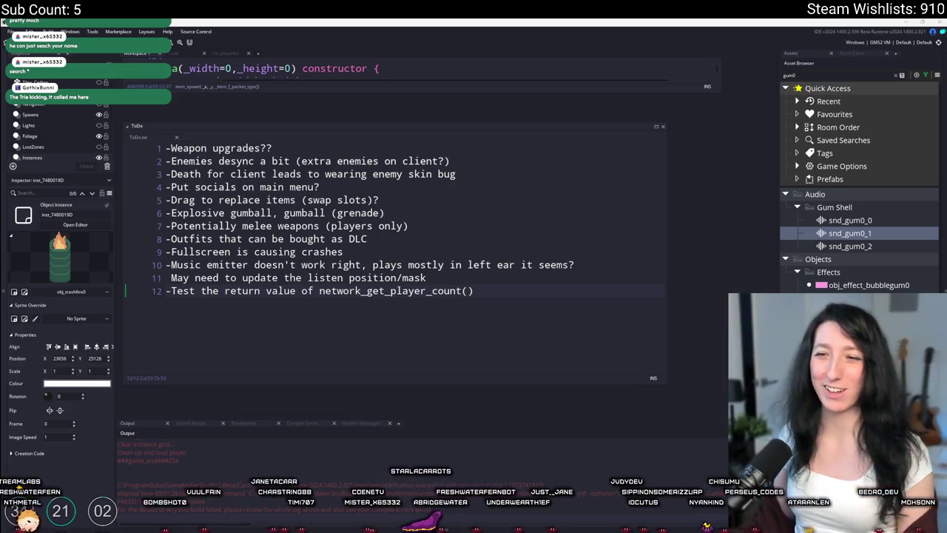
left_click(547, 275)
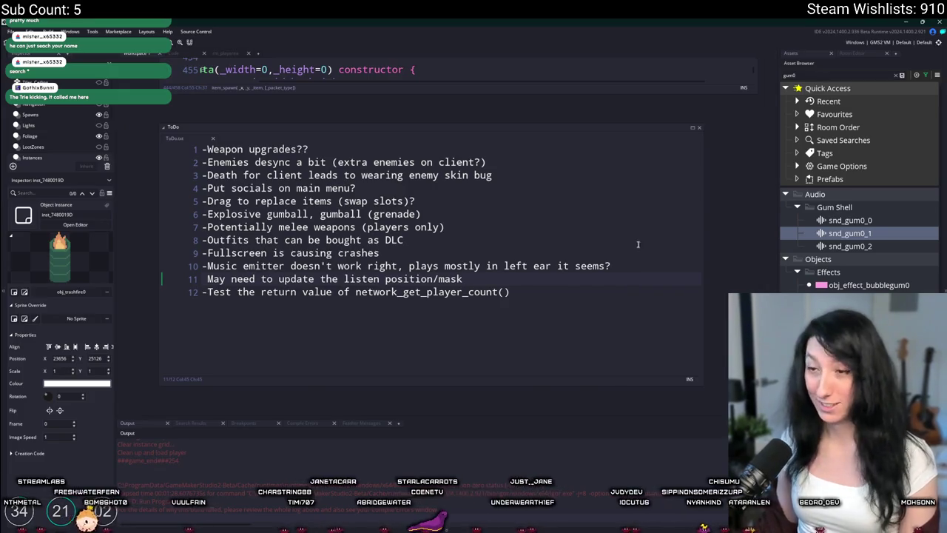
left_click(453, 224)
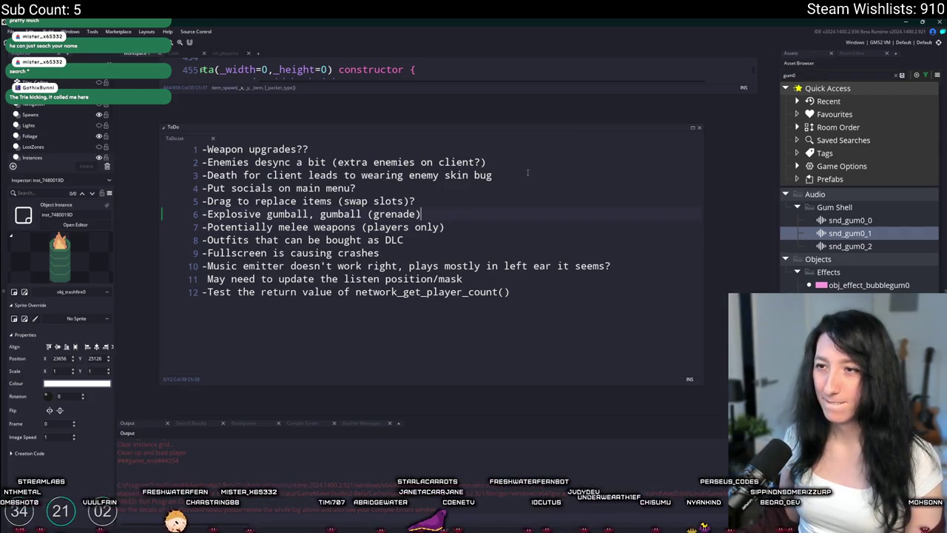
left_click_drag(489, 194, 189, 205)
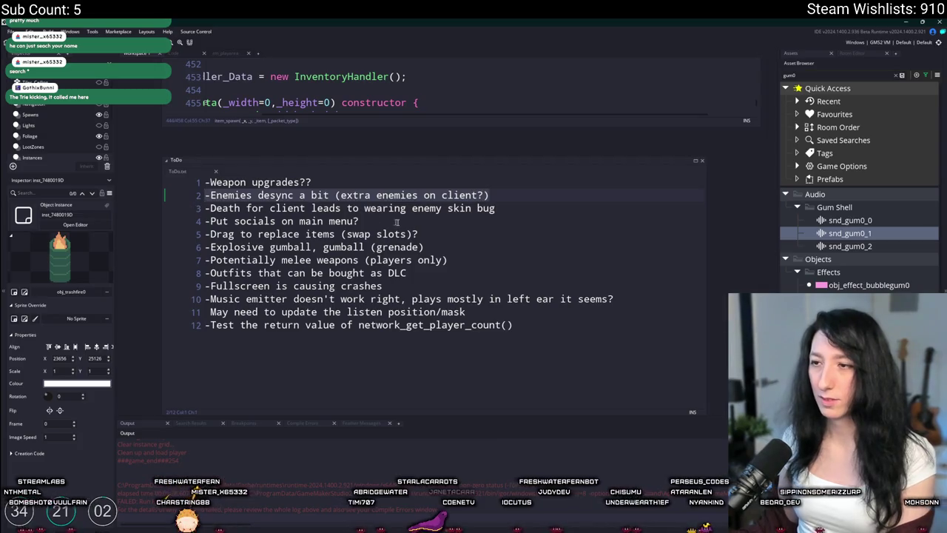
Delete the enemies desync and enemy skin bug to-do lines
key("BackSpace")
key("BackSpace")
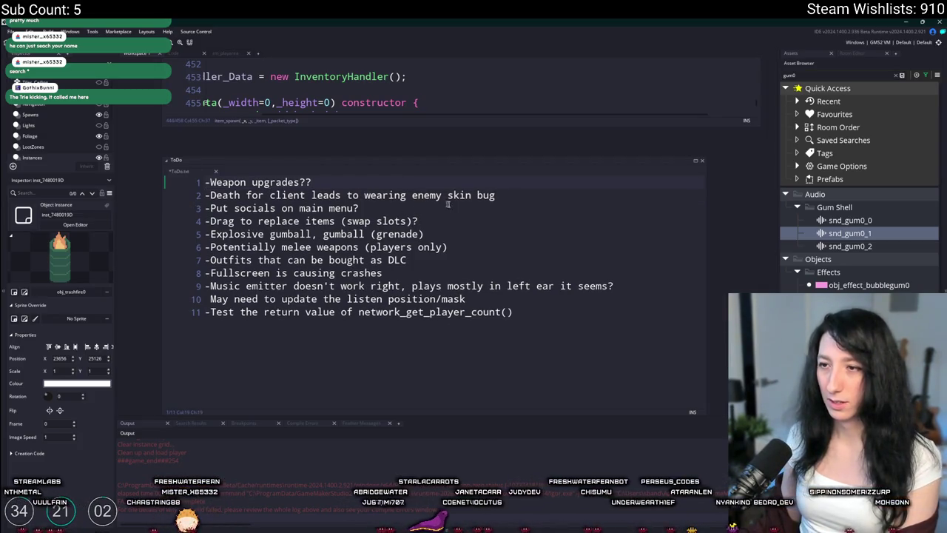
mouse_move(538, 190)
left_mouse_down()
mouse_move(295, 181)
mouse_move(374, 178)
left_mouse_up()
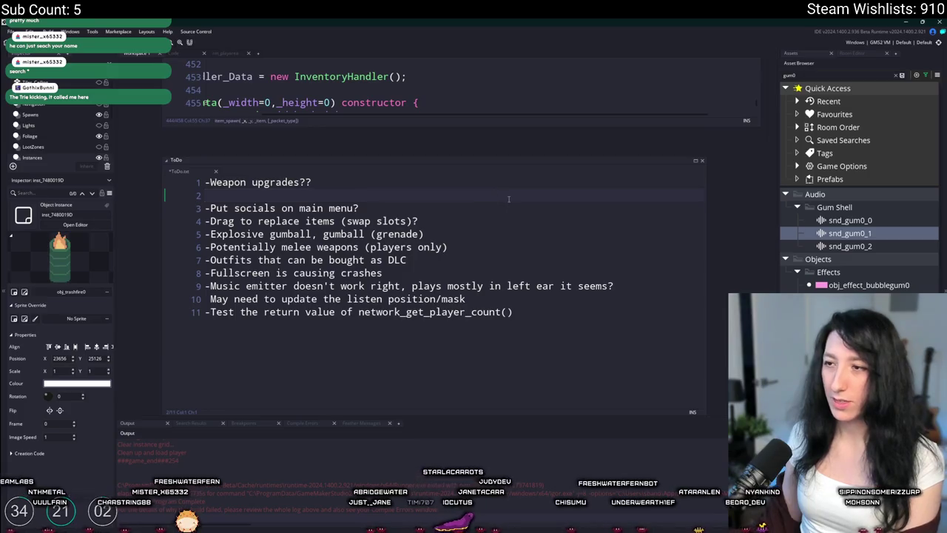
key("BackSpace")
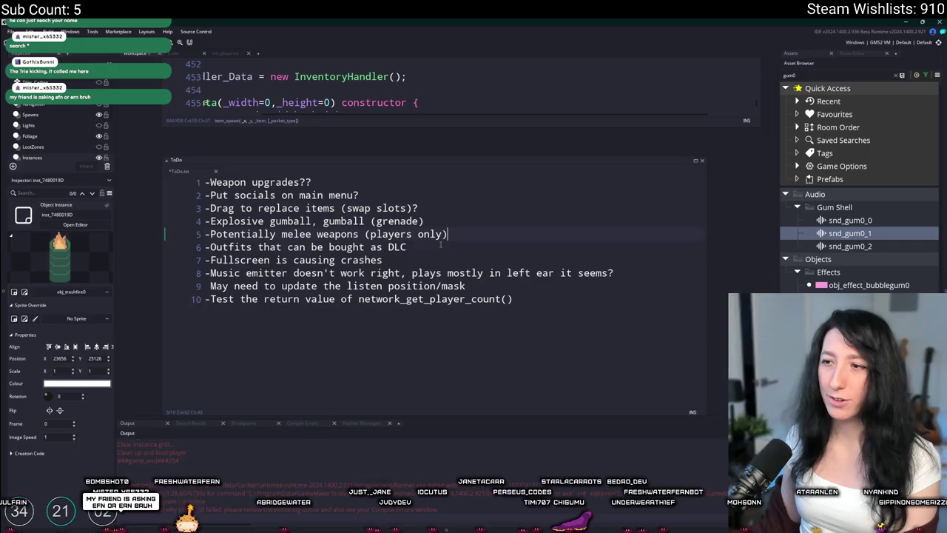
Move 'Outfits that can be bought as DLC' to the last line, fix a typo, and save
left_click_drag(440, 244, 205, 247)
key("ctrl+c")
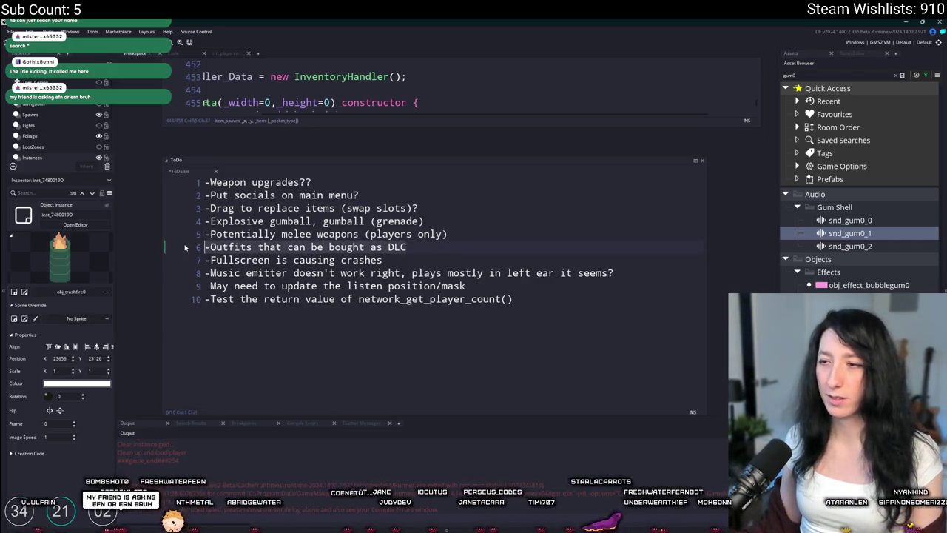
key("BackSpace")
left_click(524, 300)
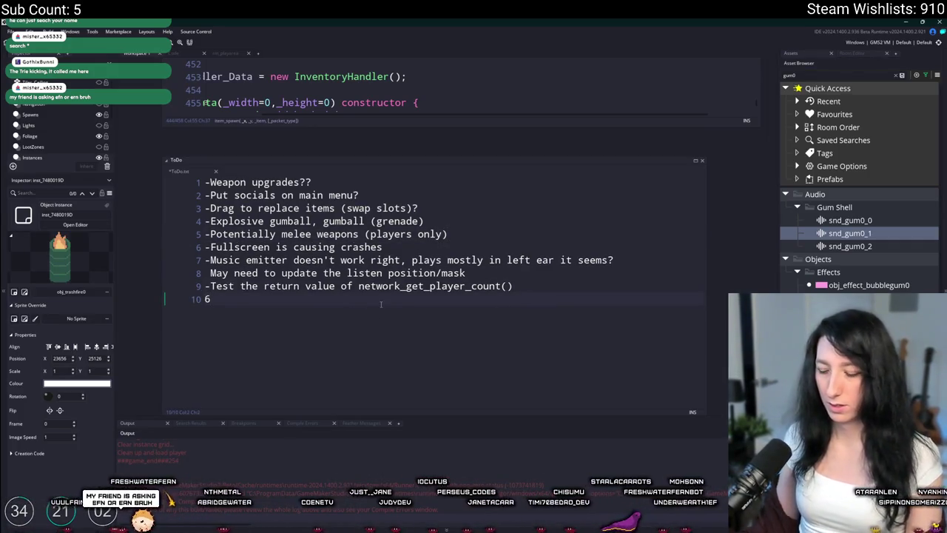
key("ctrl+v")
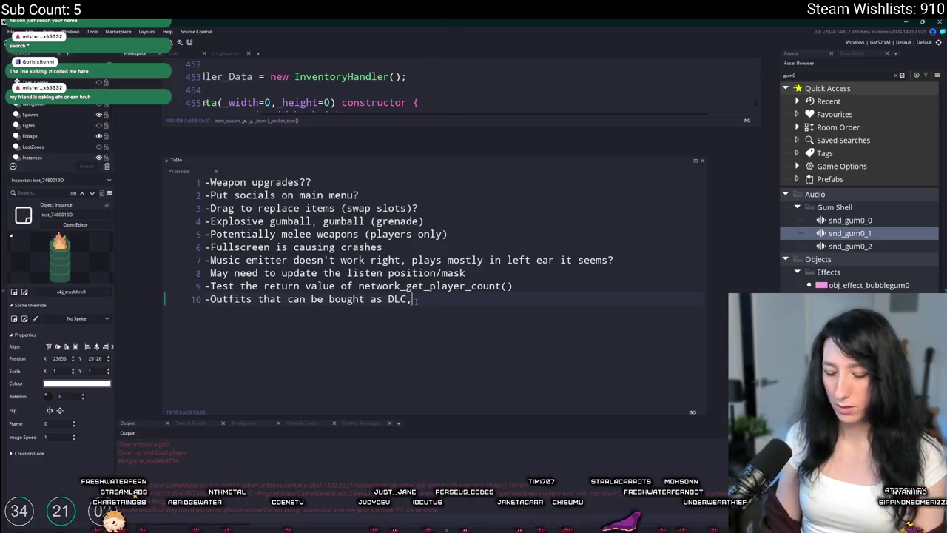
key("BackSpace")
type("n")
key("ctrl+s")
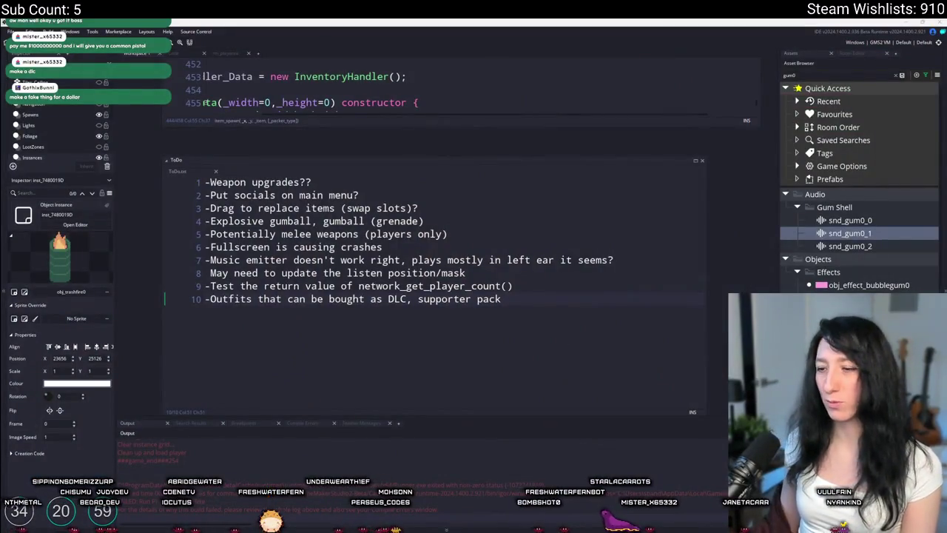
Search Windows for 'steam' and launch the Steam client
key("super")
type("steam")
left_click(405, 344)
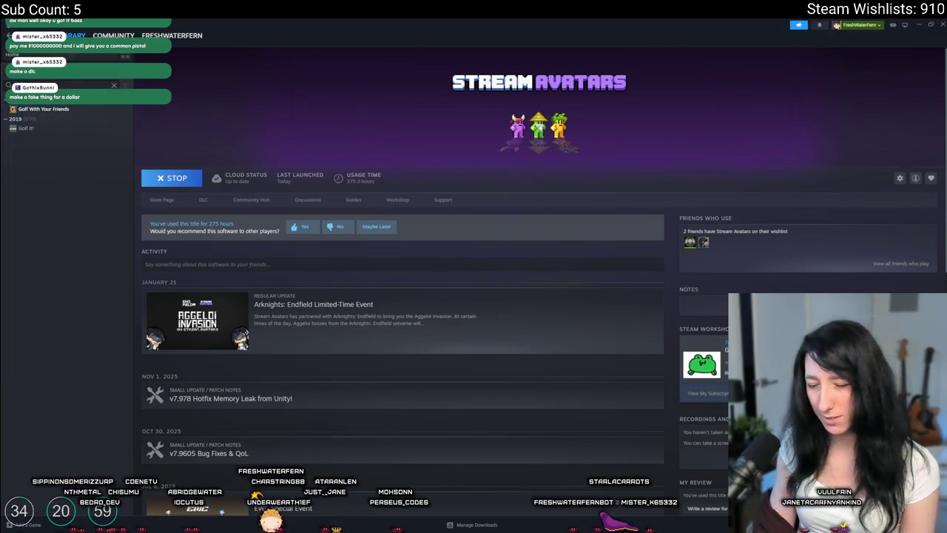
Go to Golf With Your Friends' DLC and open the Olympus Odyssey Course page
left_click(44, 127)
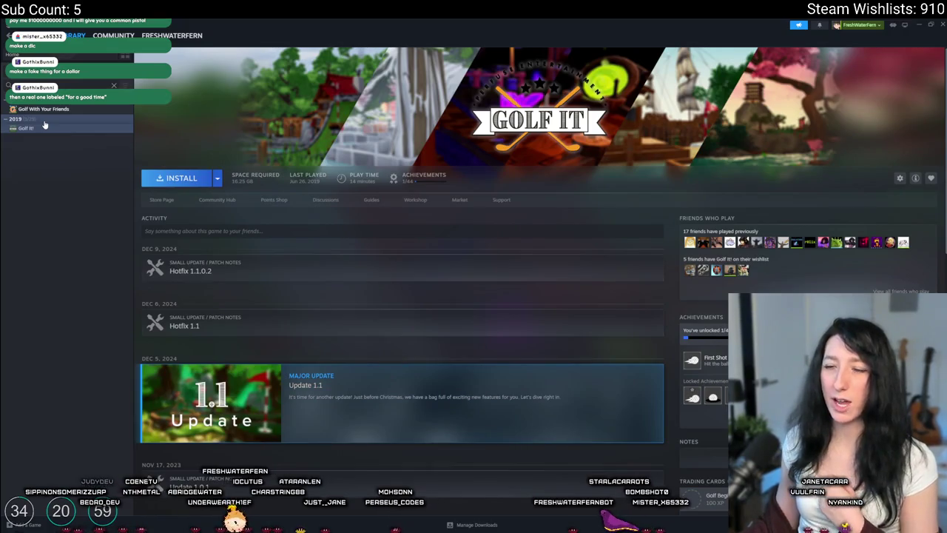
left_click(43, 109)
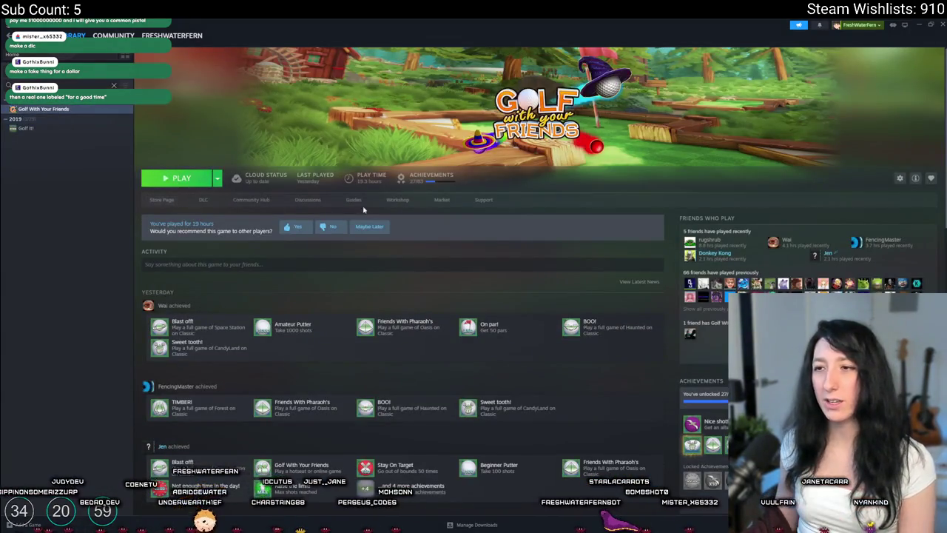
left_click(202, 200)
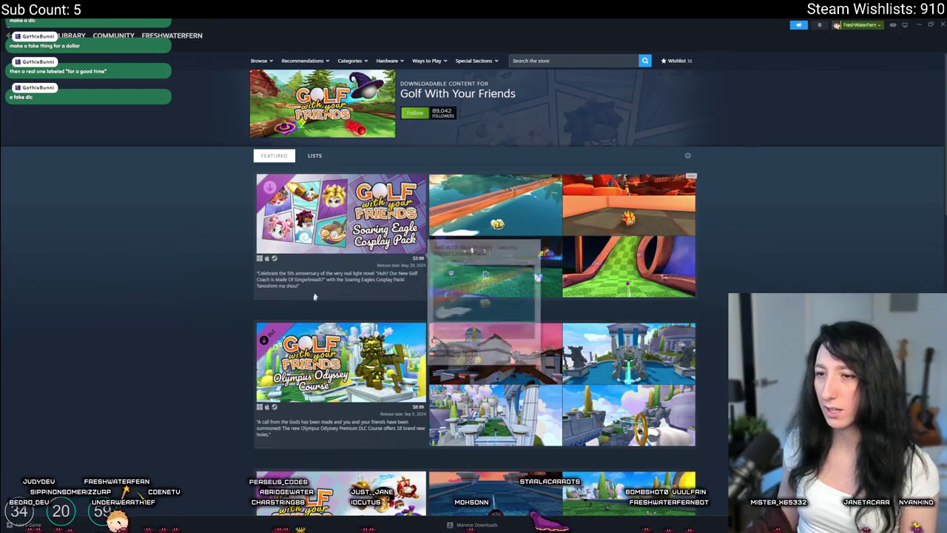
scroll(319, 288, "down", 2)
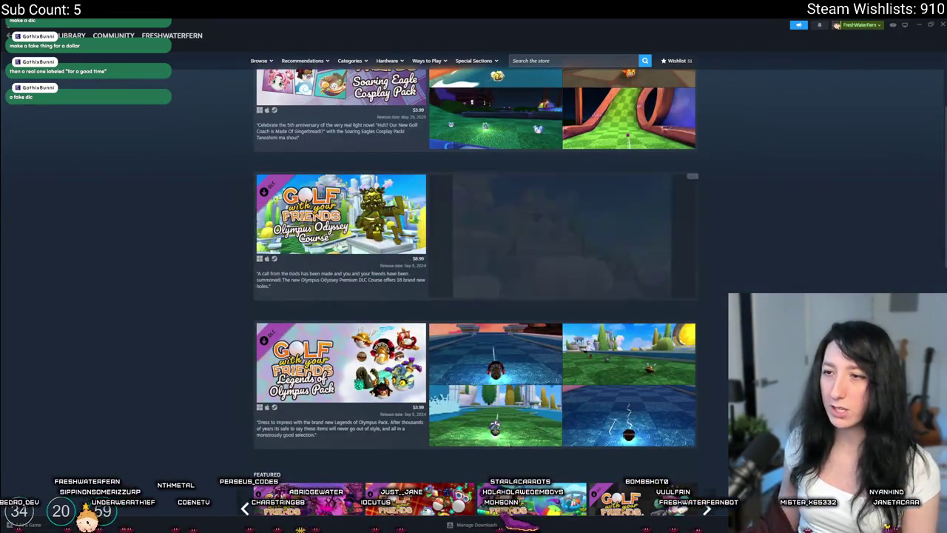
left_click(313, 252)
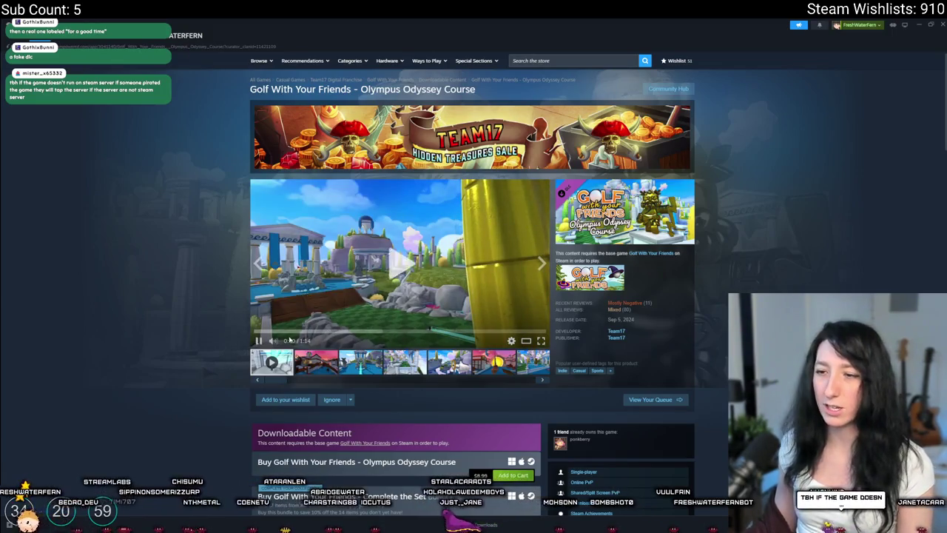
Watch the Olympus Odyssey Course trailer full screen and browse its screenshots
left_click(541, 340)
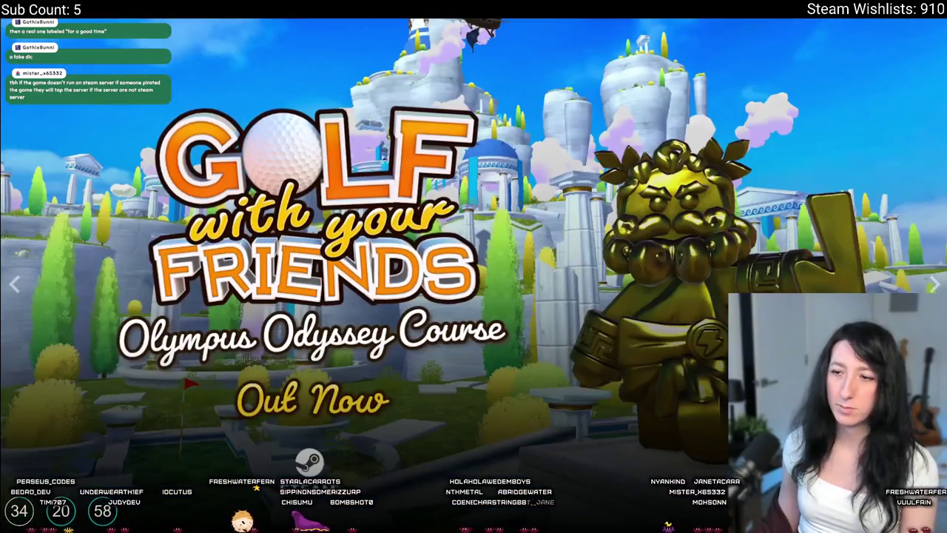
key("Escape")
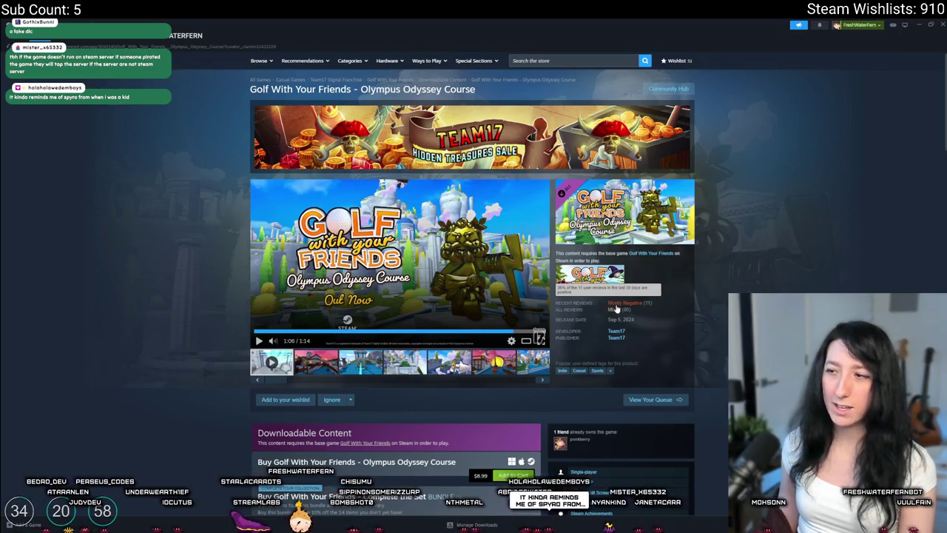
mouse_move(619, 314)
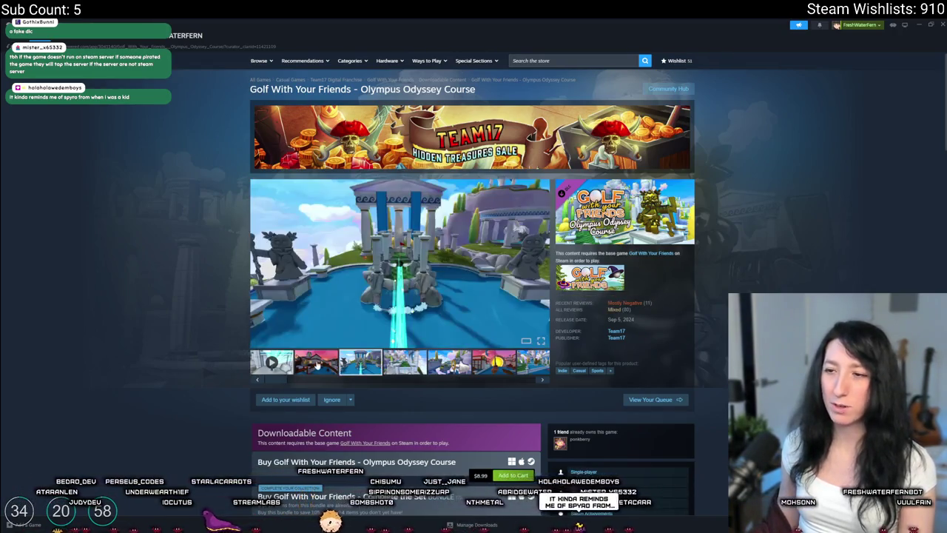
left_click(411, 362)
scroll(473, 296, "down", 20)
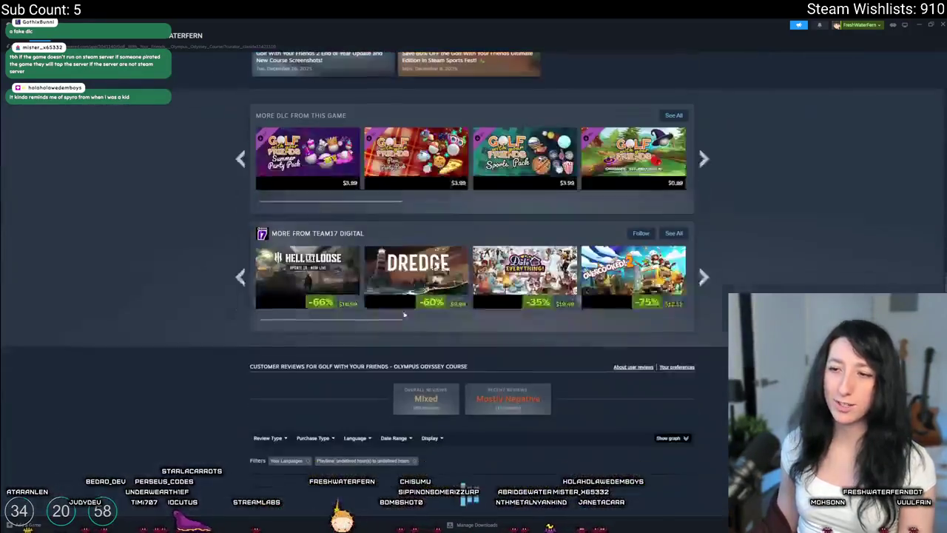
scroll(420, 218, "up", 1)
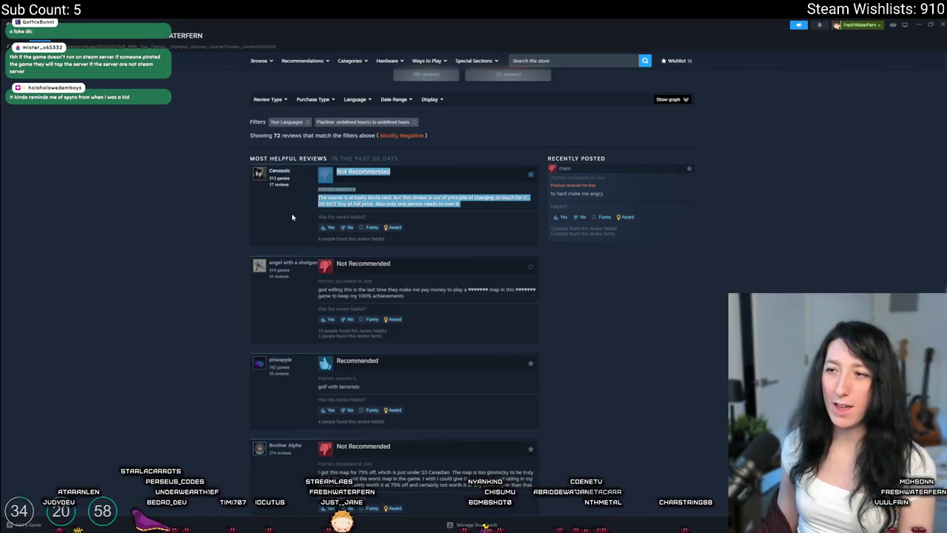
scroll(360, 263, "up", 15)
scroll(360, 262, "up", 4)
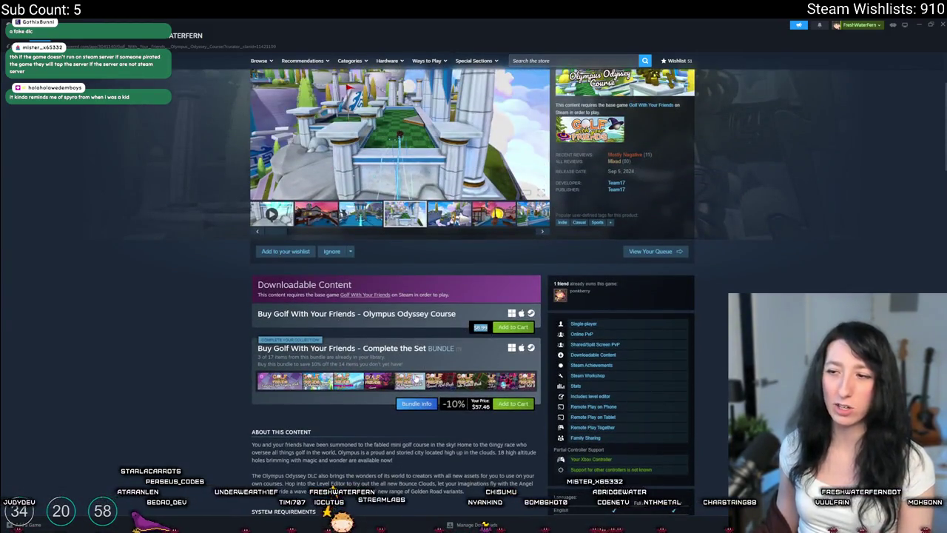
scroll(337, 392, "up", 2)
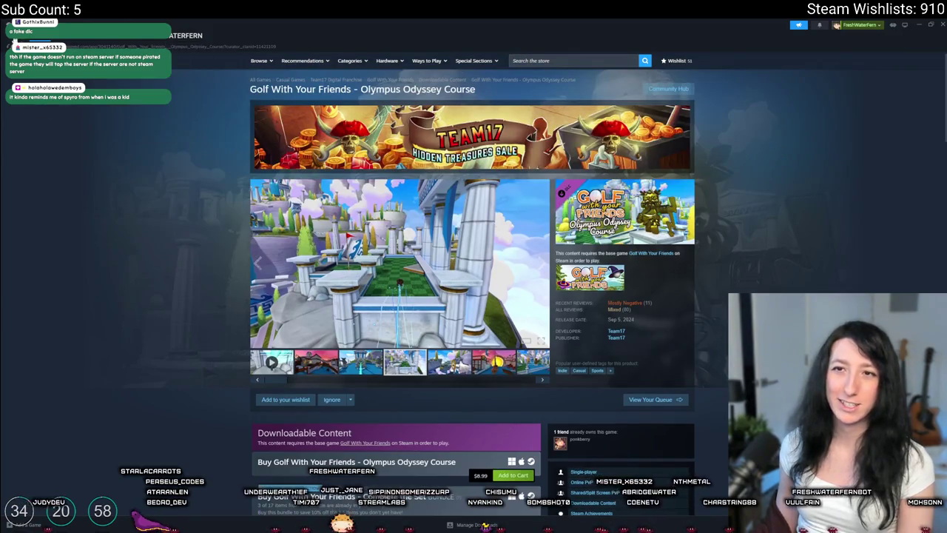
Return to the DLC list and open the Corrupted Forest Course store page
left_click(10, 41)
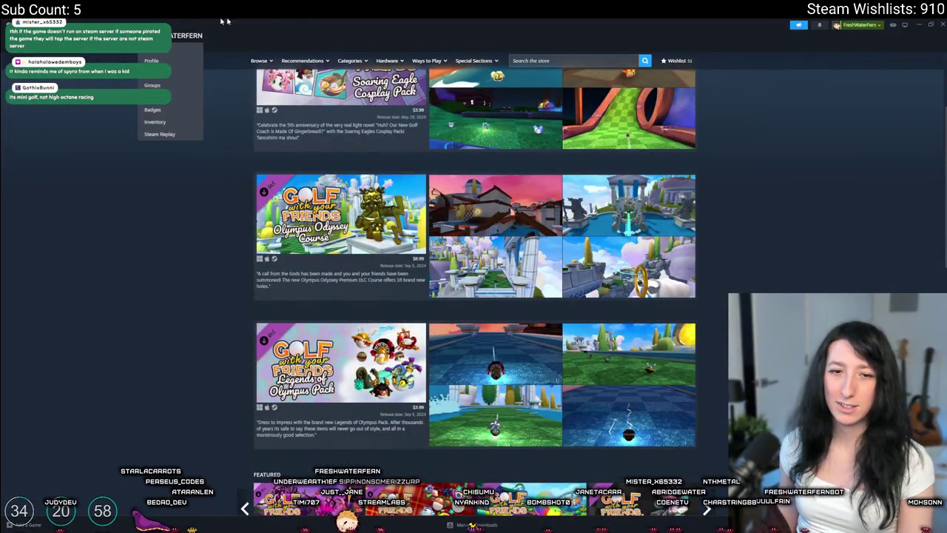
scroll(188, 267, "down", 5)
scroll(185, 260, "down", 7)
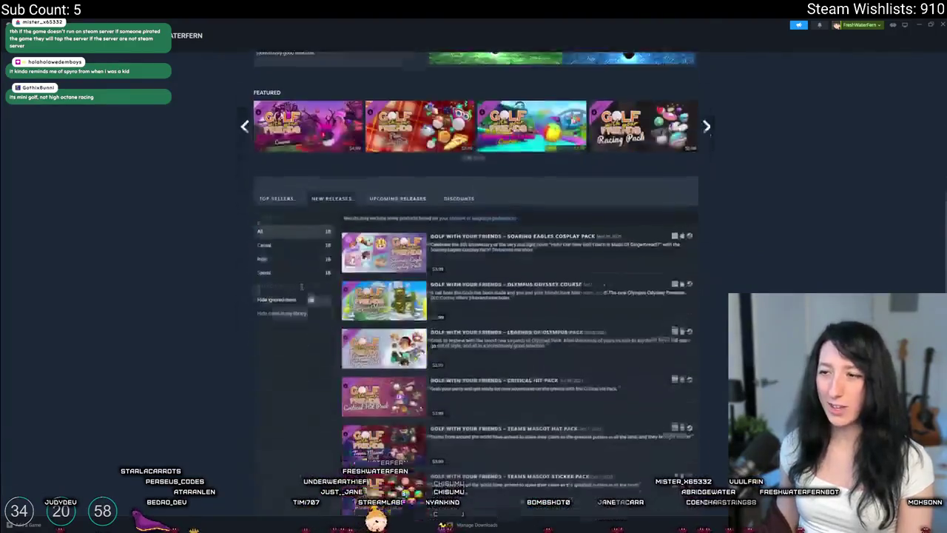
left_click(397, 273)
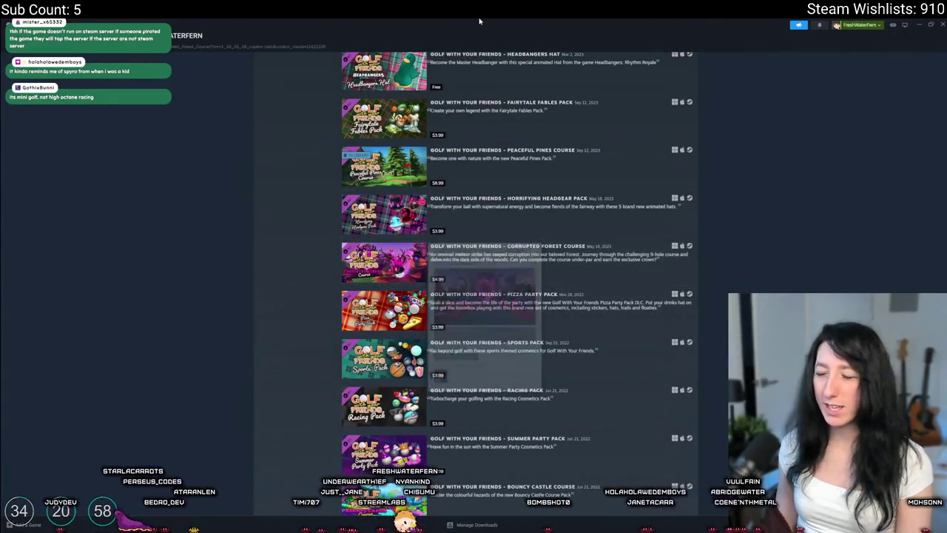
Jump to the Corrupted Forest Course reviews and read through them
mouse_move(639, 312)
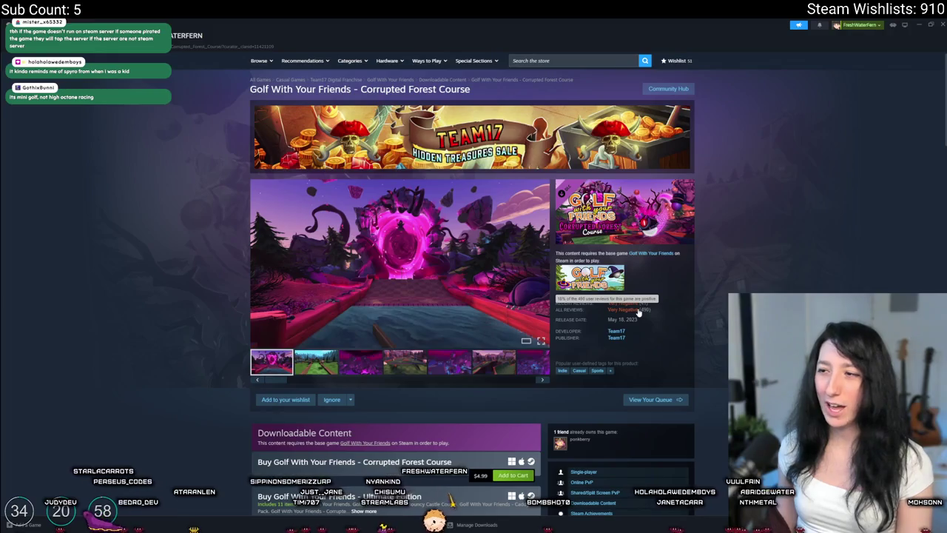
left_click(638, 311)
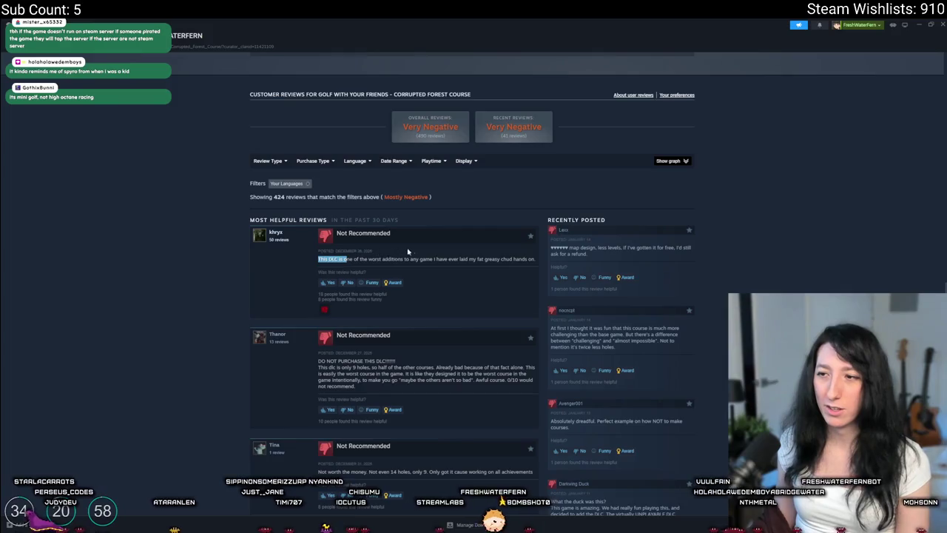
left_click_drag(408, 251, 462, 259)
left_click(382, 266)
left_click_drag(319, 265, 400, 284)
left_click(459, 291)
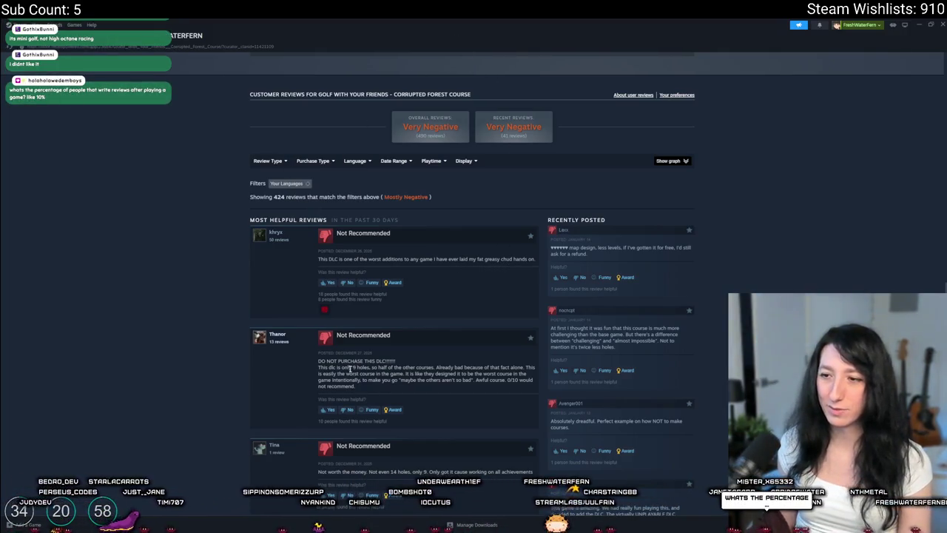
left_click_drag(346, 367, 319, 360)
left_click(409, 396)
key("alt+Left")
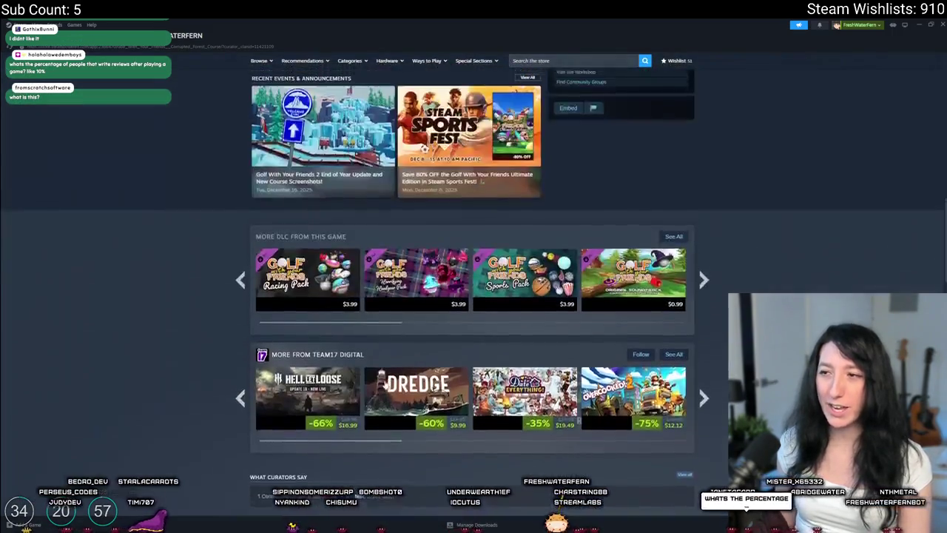
Page through the Corrupted Forest Course screenshots in the full-size viewer
scroll(456, 390, "up", 5)
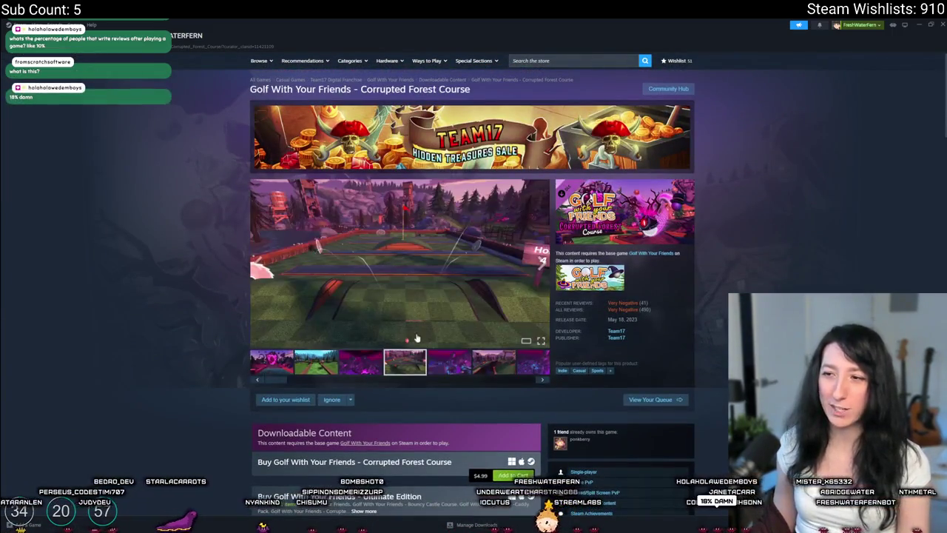
left_click(423, 316)
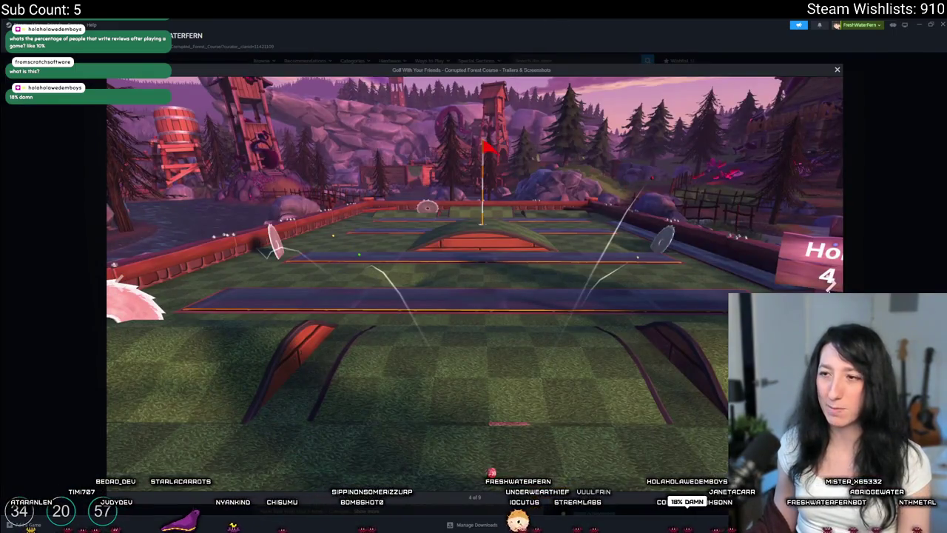
left_click(828, 284)
left_click(829, 283)
left_click(873, 247)
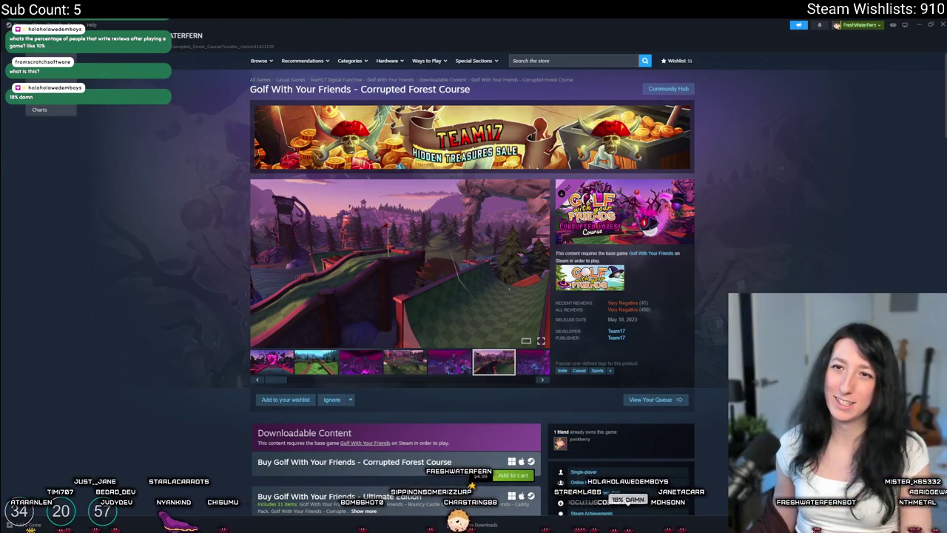
Look over the Bouncy Castle Course page and reviews, then close the Steam window
mouse_move(33, 36)
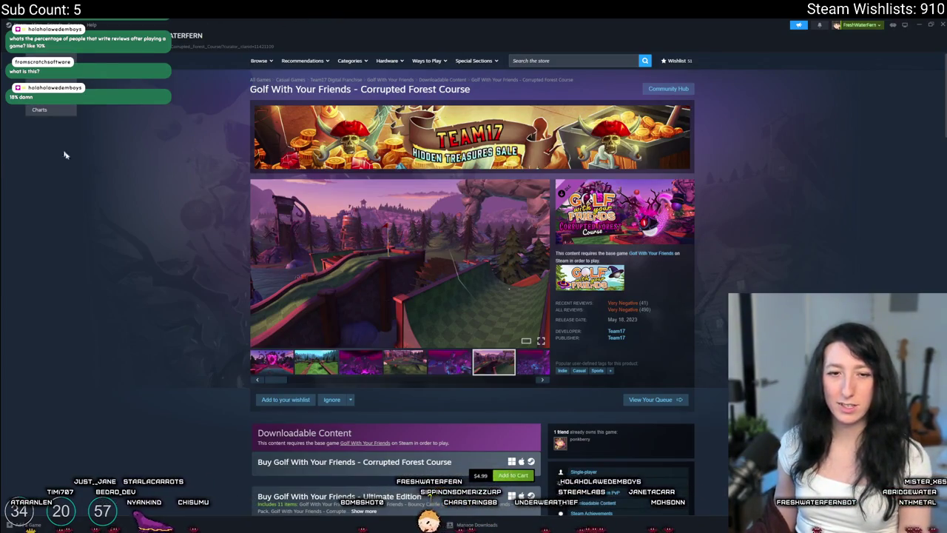
scroll(445, 343, "down", 20)
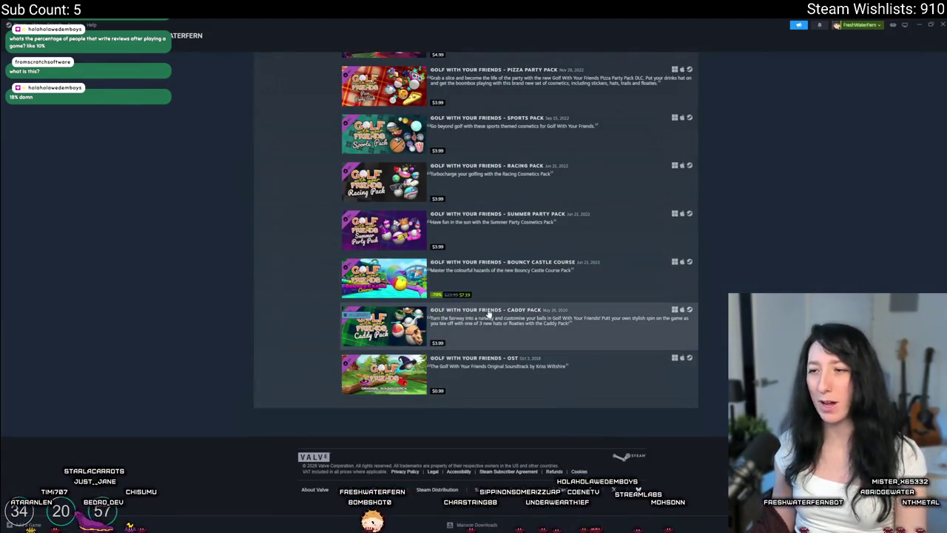
left_click(488, 263)
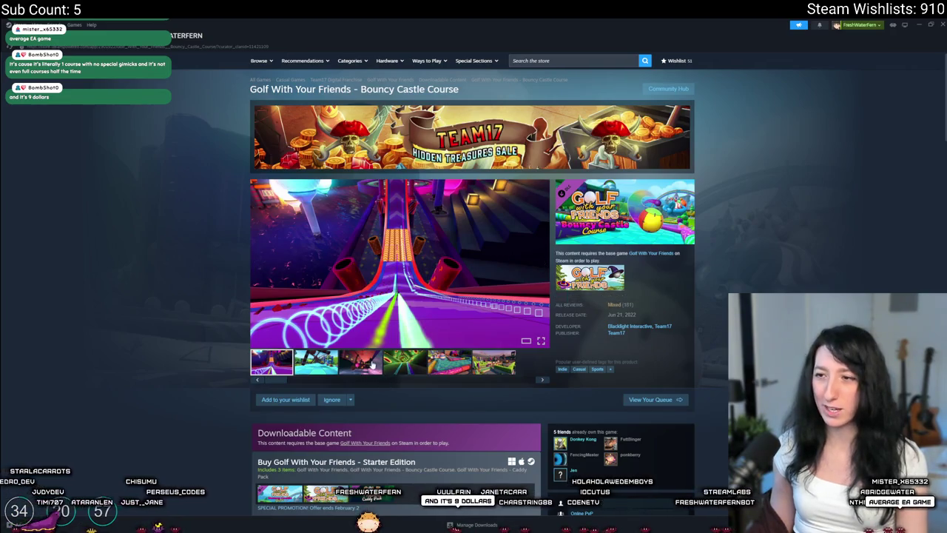
scroll(376, 359, "down", 15)
scroll(378, 355, "down", 10)
scroll(406, 281, "down", 2)
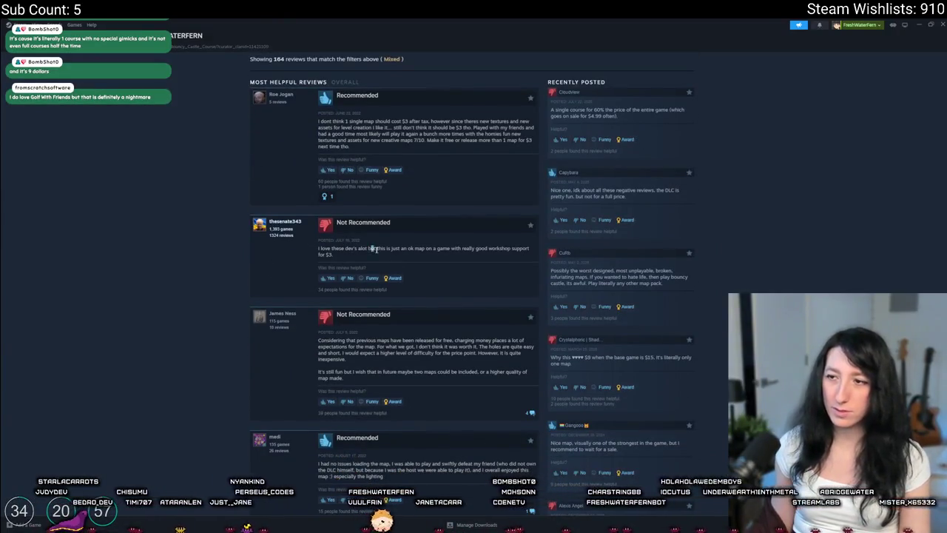
left_click(445, 258)
scroll(414, 296, "up", 20)
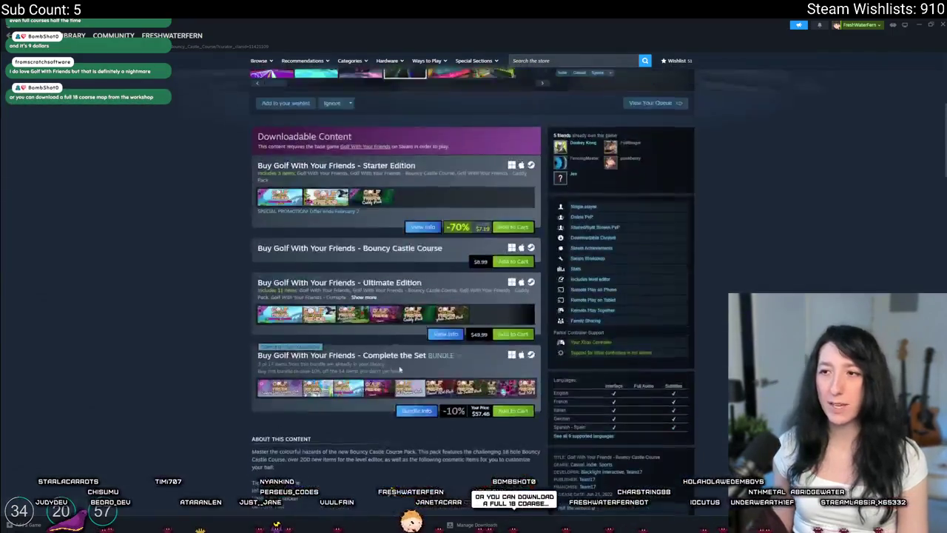
scroll(385, 356, "down", 7)
scroll(379, 361, "up", 7)
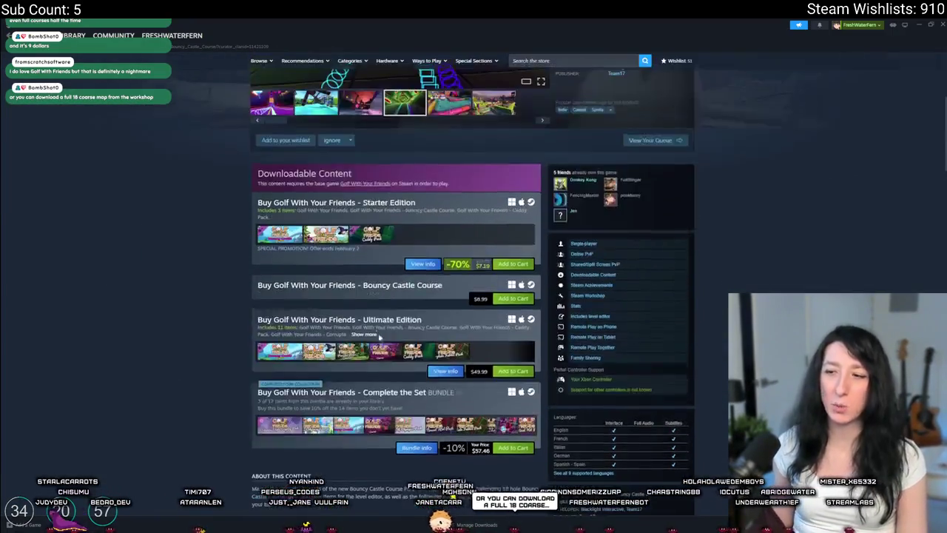
left_click(942, 24)
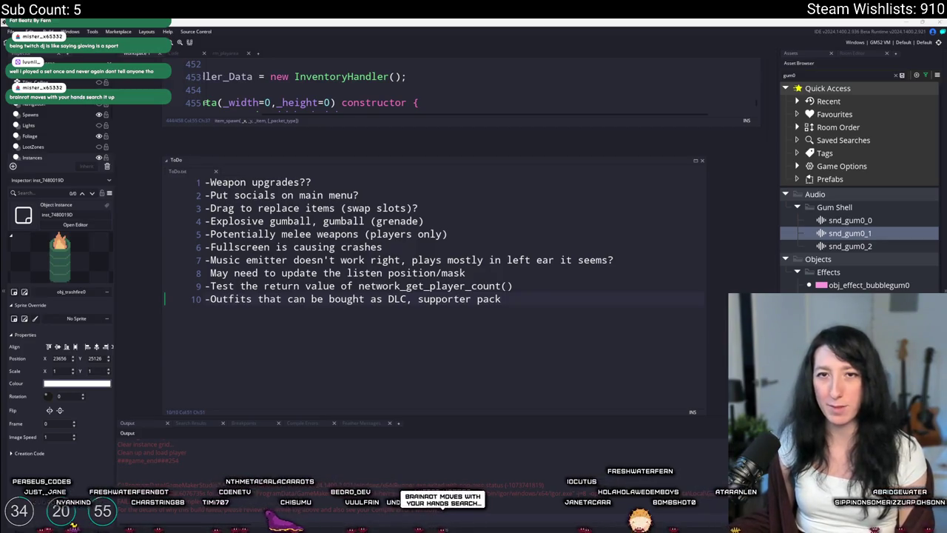
left_click(639, 257)
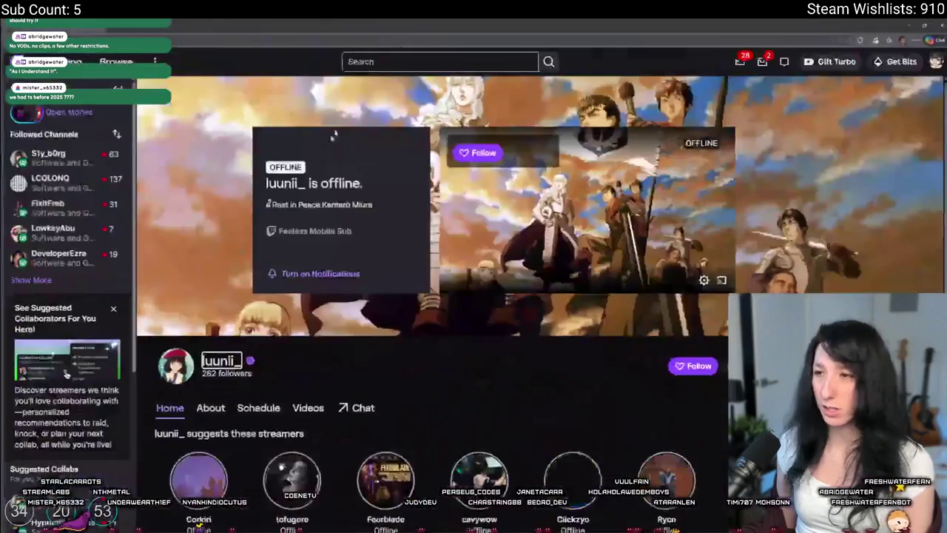
Go from the channel's About section to its subscription page, then load your own twitch.tv/subs page
scroll(444, 296, "down", 2)
left_click(209, 259)
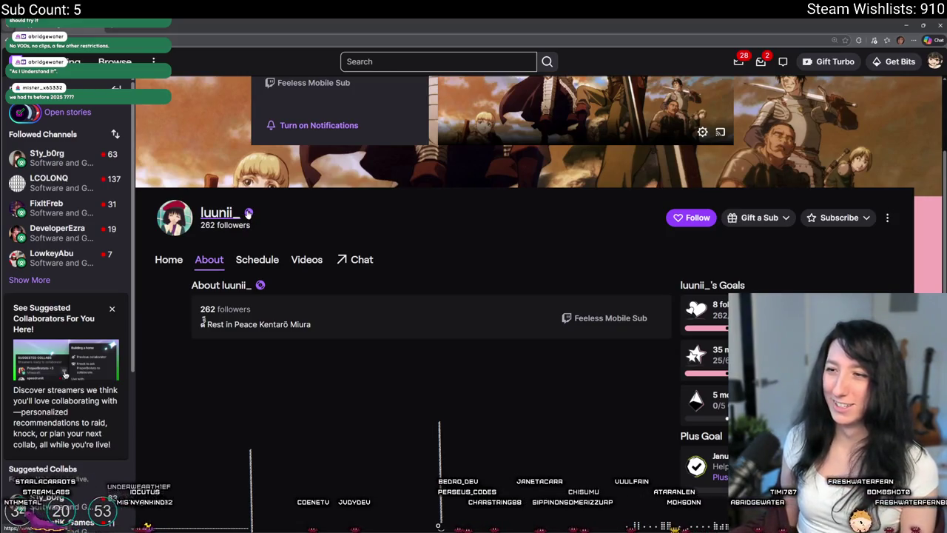
left_click(600, 319)
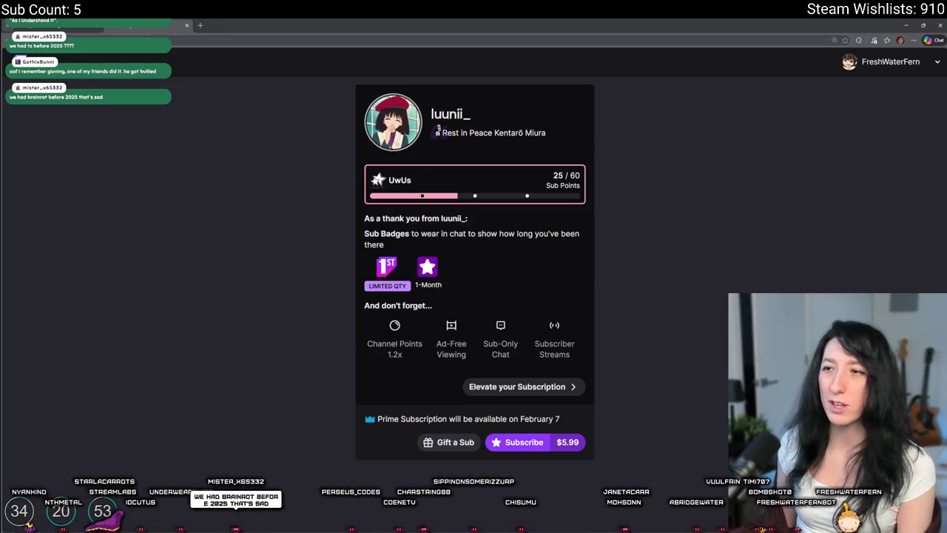
key("ctrl+l")
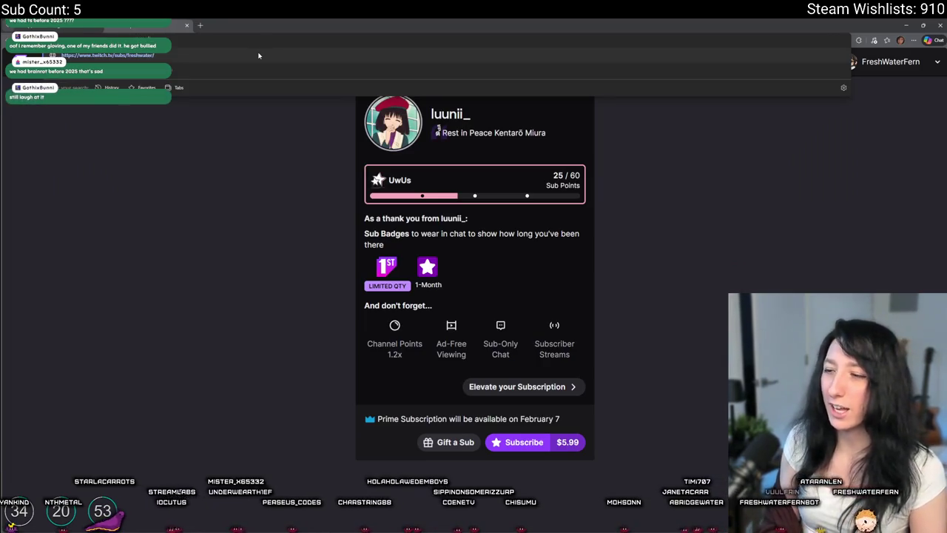
key("Return")
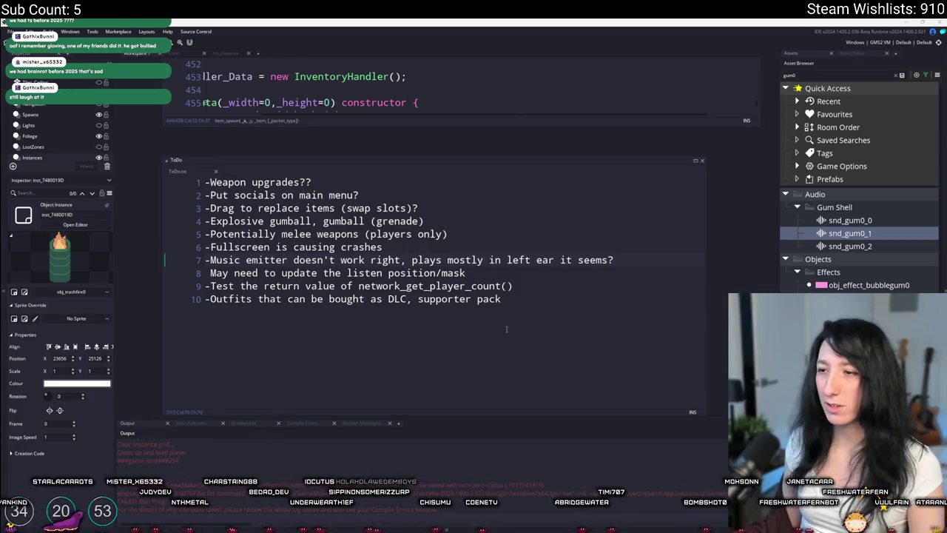
Add ToDo line 11 '-ADD COMMAND !sub' with the pasted Twitch subs link, then close the ToDo list
left_click(507, 329)
key("Return")
type("-")
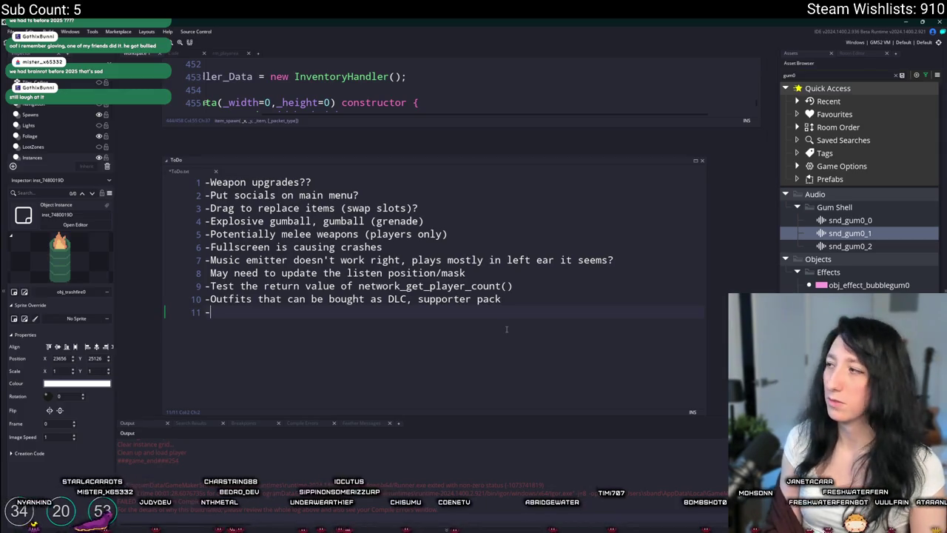
type("ADD COMMM")
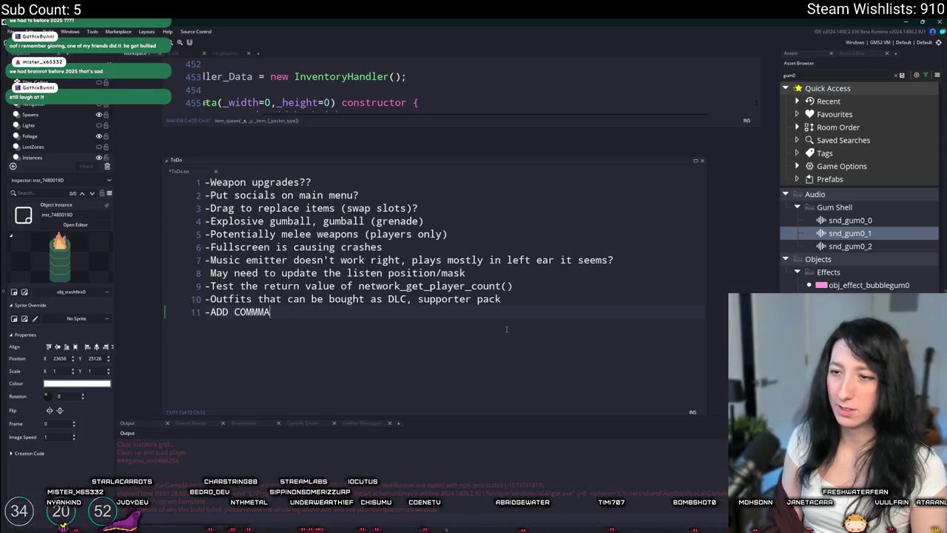
key("BackSpace")
type("AND")
type("https://www.twitch.tv/subs/freshwaterfern/")
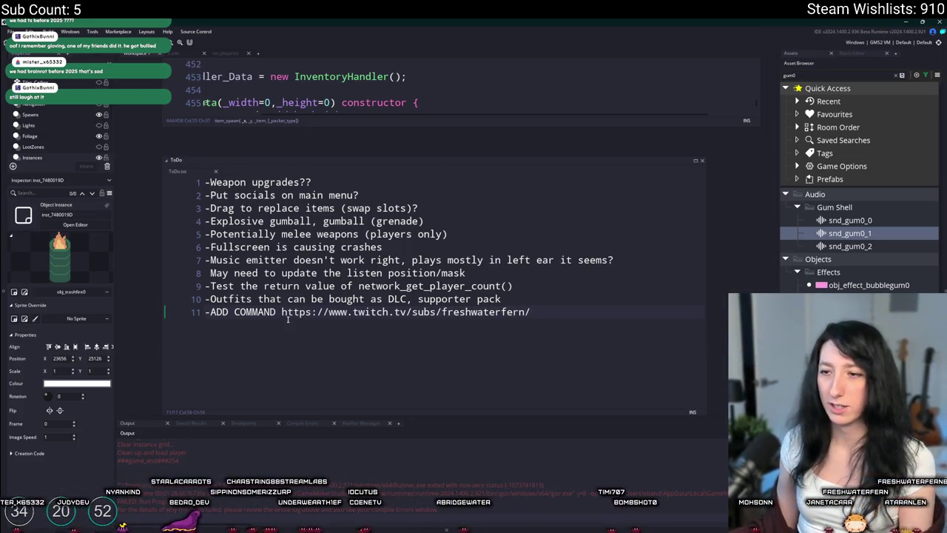
type("!sub")
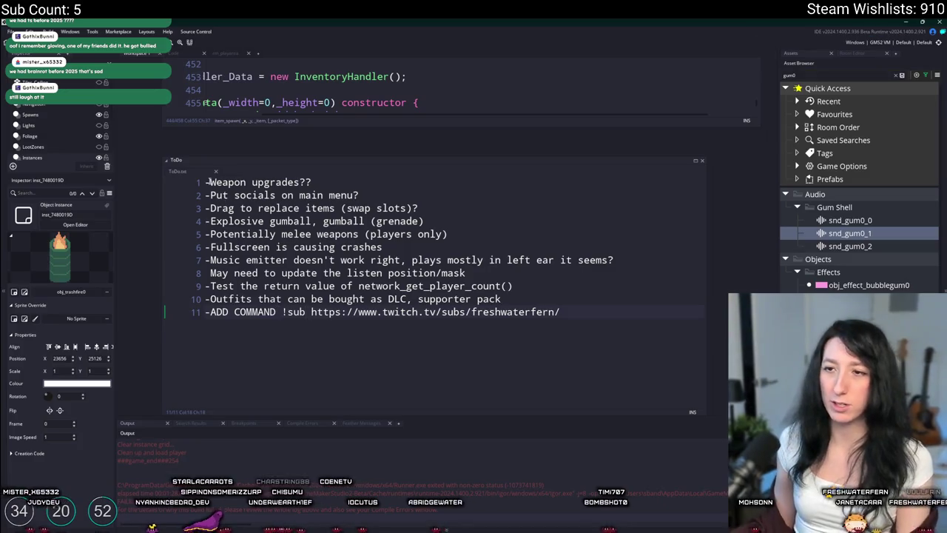
middle_click(190, 172)
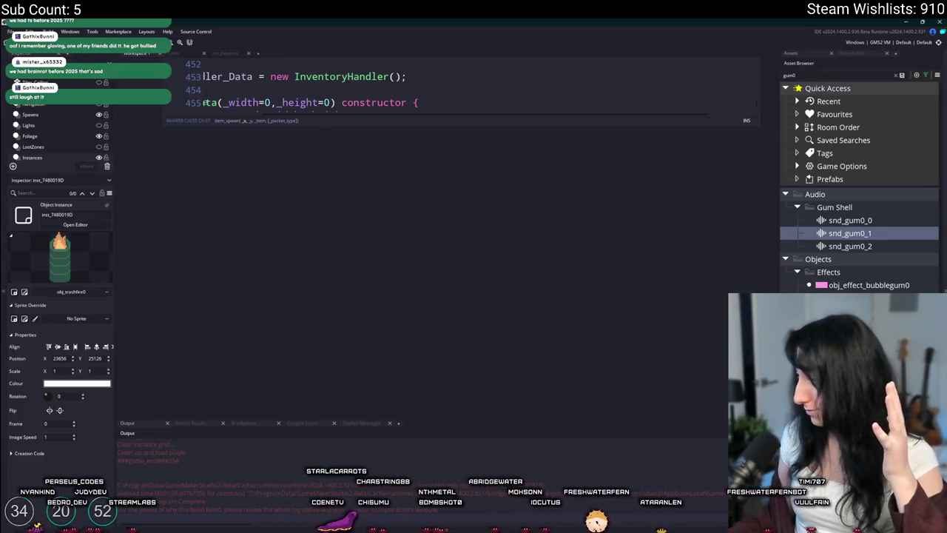
Close the scr_inventory script, then choose New World in the running Gum Squad build
scroll(406, 313, "up", 5)
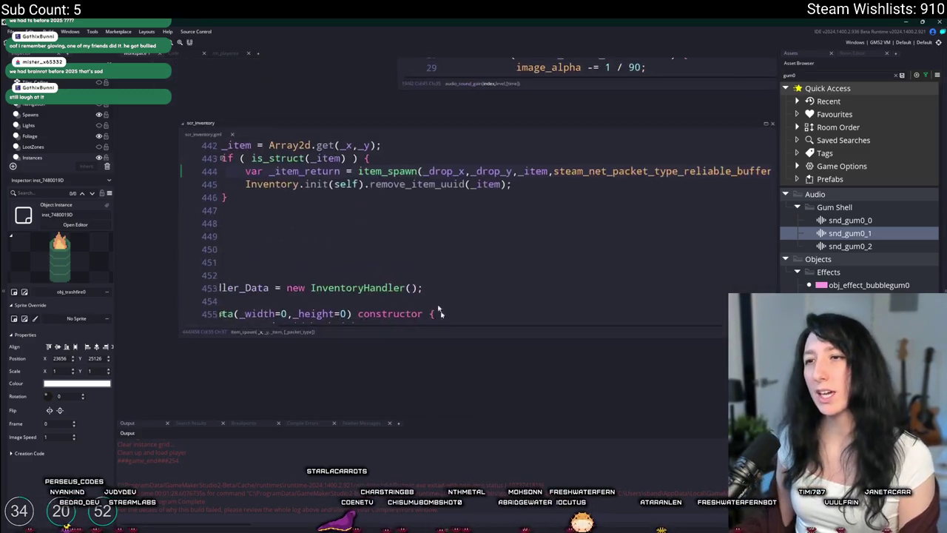
scroll(298, 222, "up", 2)
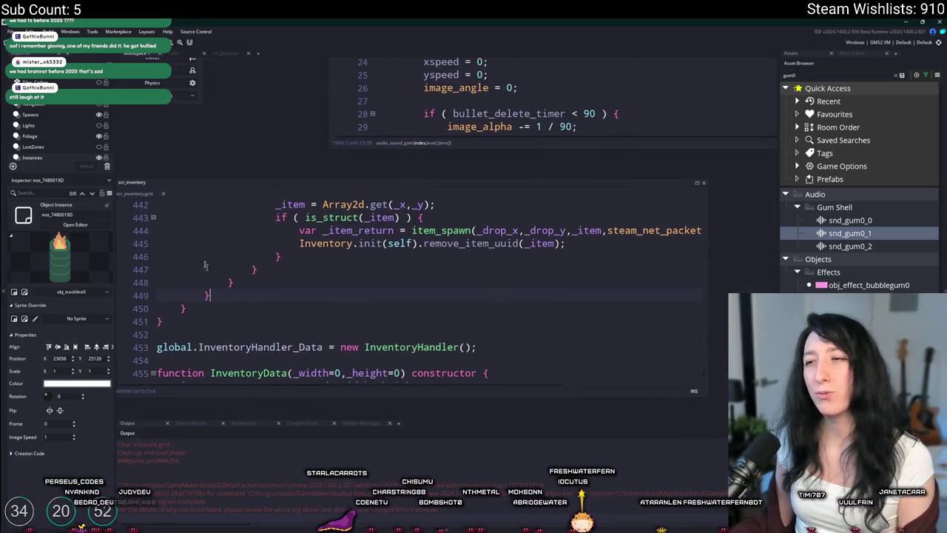
middle_click(134, 194)
scroll(225, 188, "up", 2)
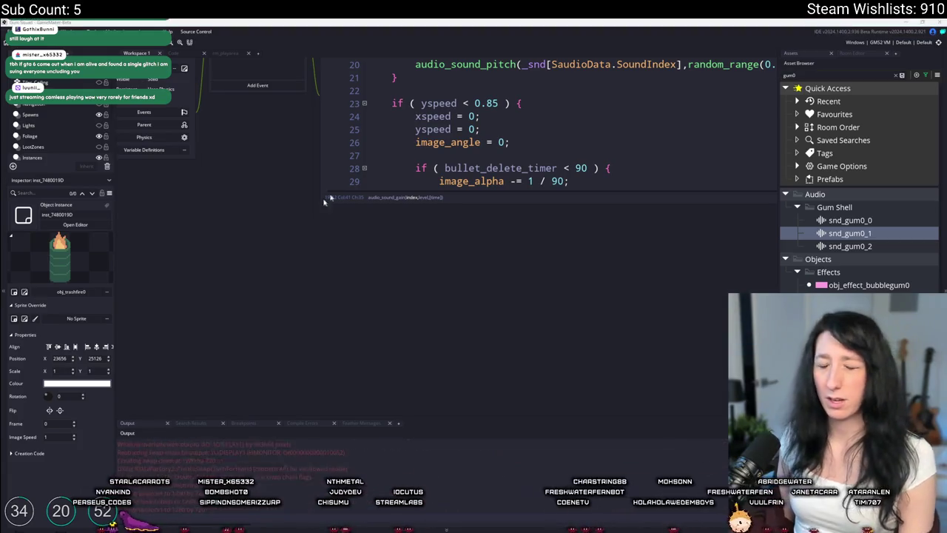
left_click(473, 254)
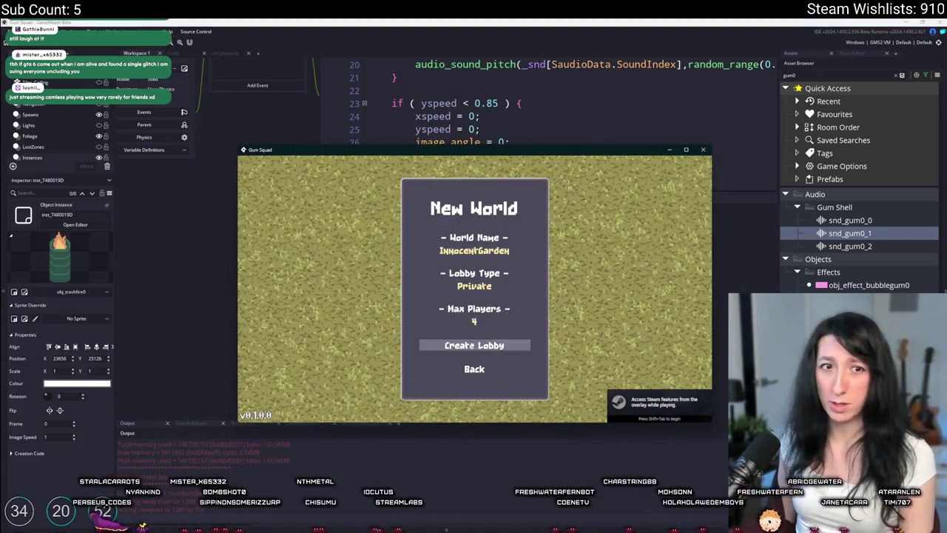
Create the private four-player lobby and move the game window higher on screen
left_click(472, 344)
left_click_drag(522, 154, 516, 21)
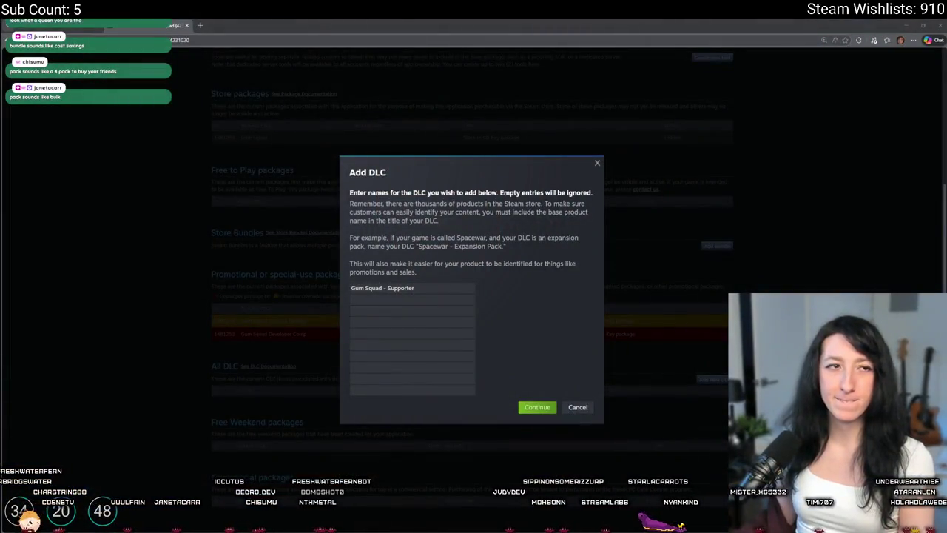
Fill the first DLC name field with the suggested name 'Gum Squad - Supporter'
left_click(423, 289)
type("C")
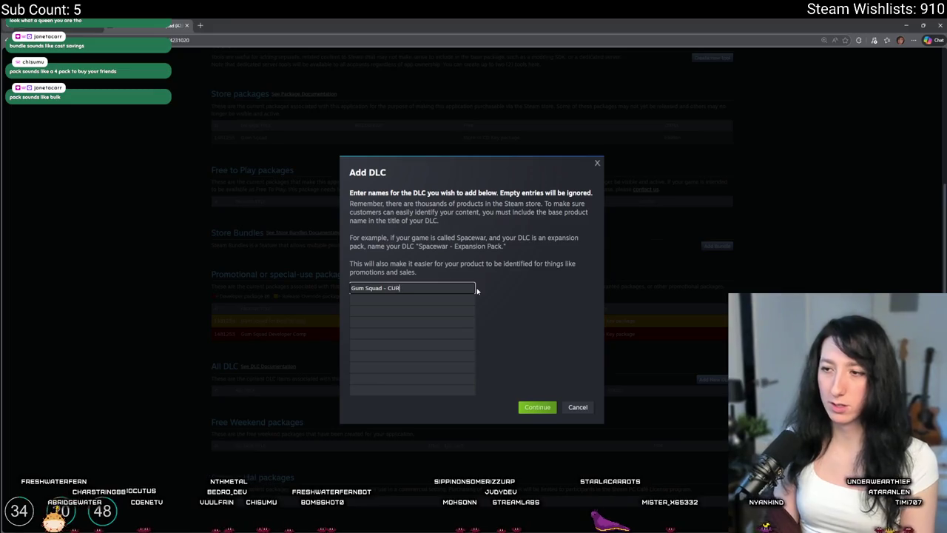
type("RUST")
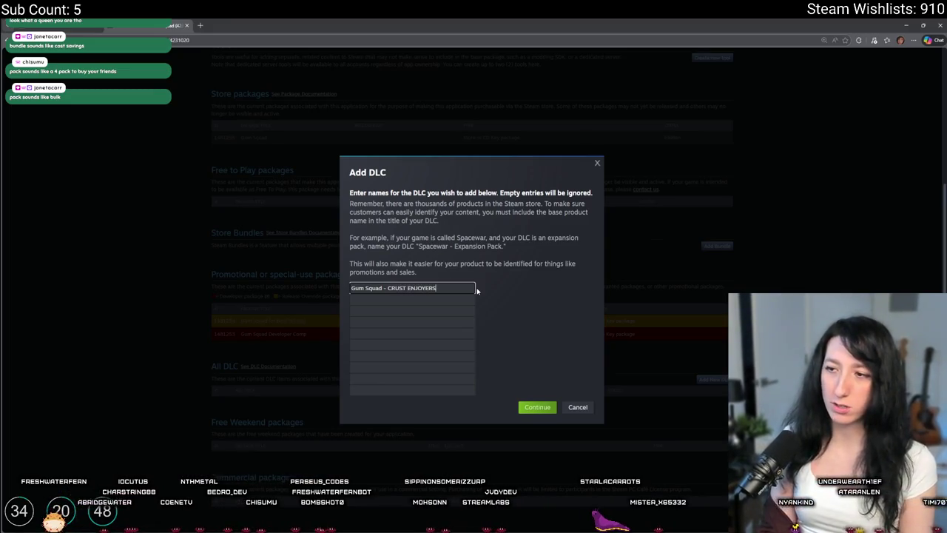
left_click(440, 286)
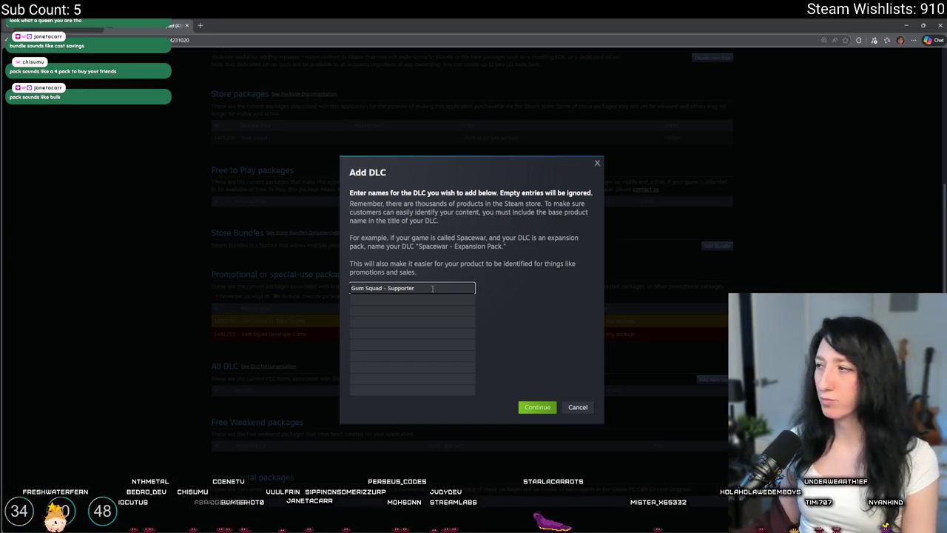
left_click_drag(431, 288, 387, 288)
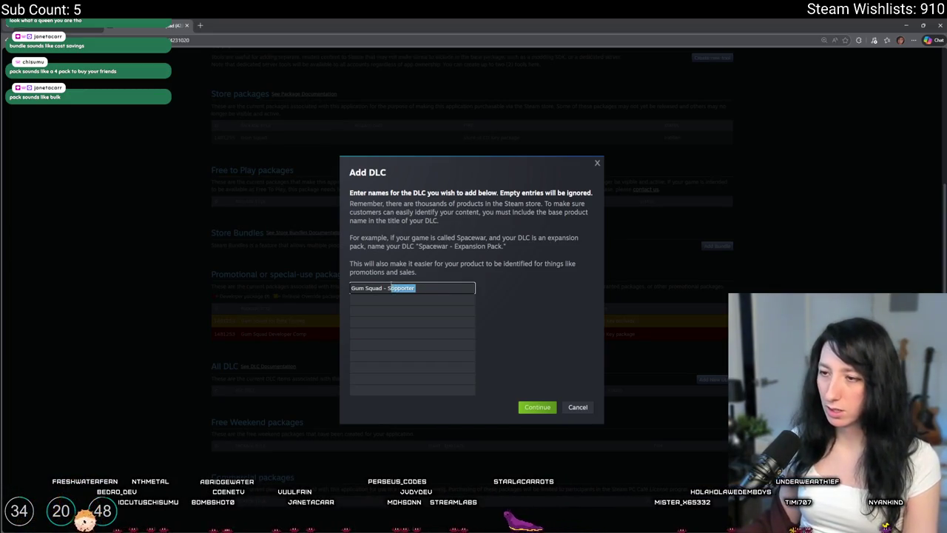
left_click(457, 290)
type("Bundle")
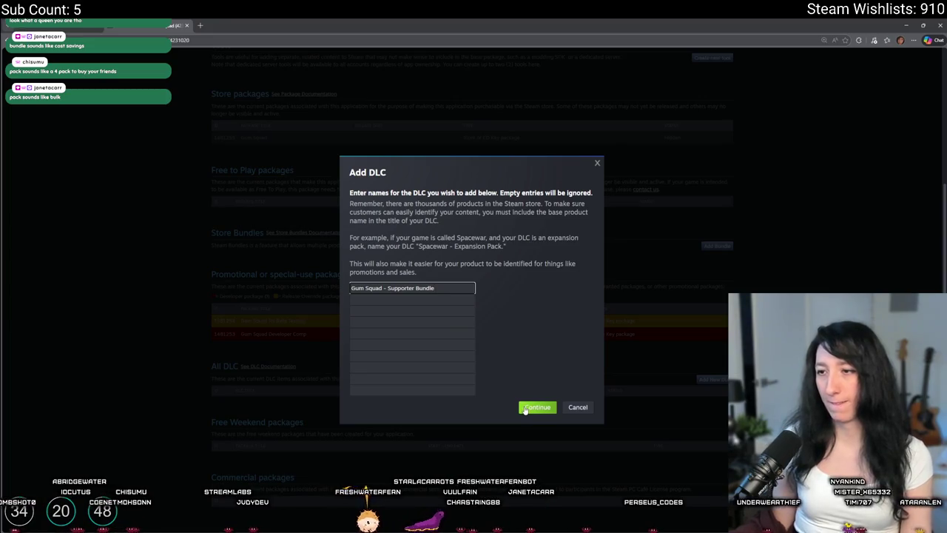
Edit the name's last word and submit the DLC as 'Gum Squad - Supporter Pack'
triple_click(433, 288)
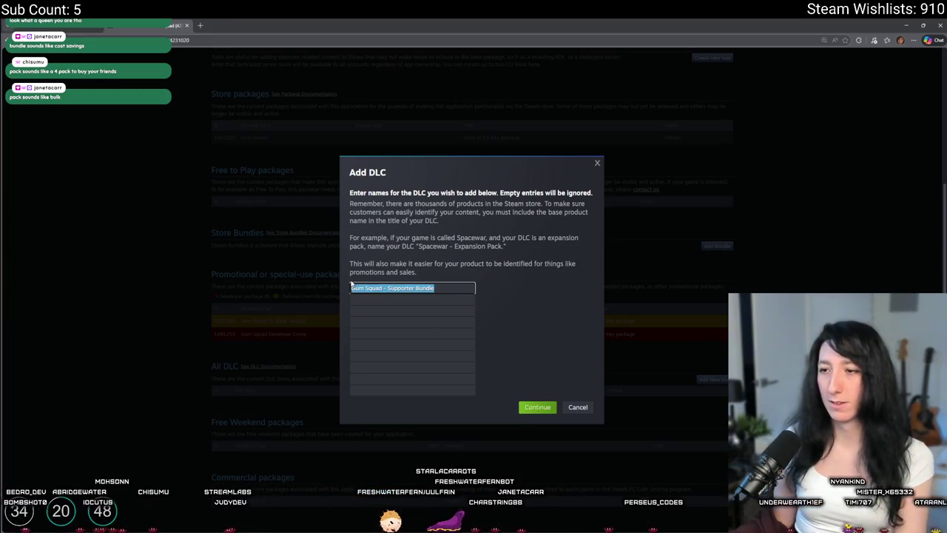
left_click(432, 288)
double_click(433, 288)
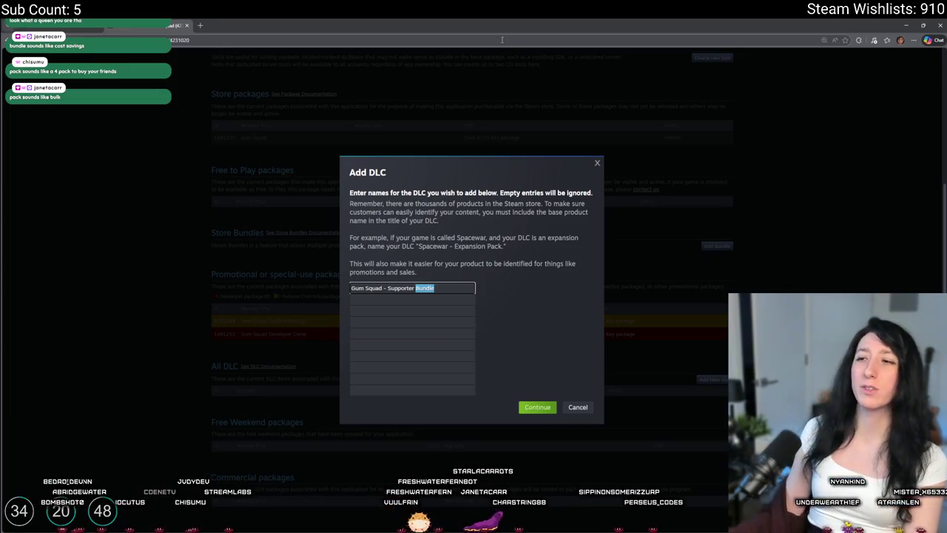
type("Pack")
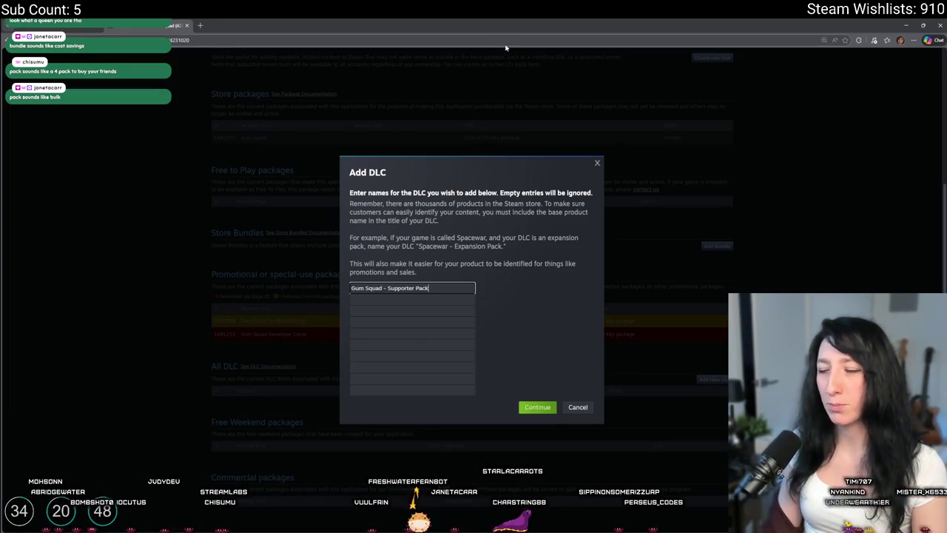
left_click_drag(447, 246, 506, 248)
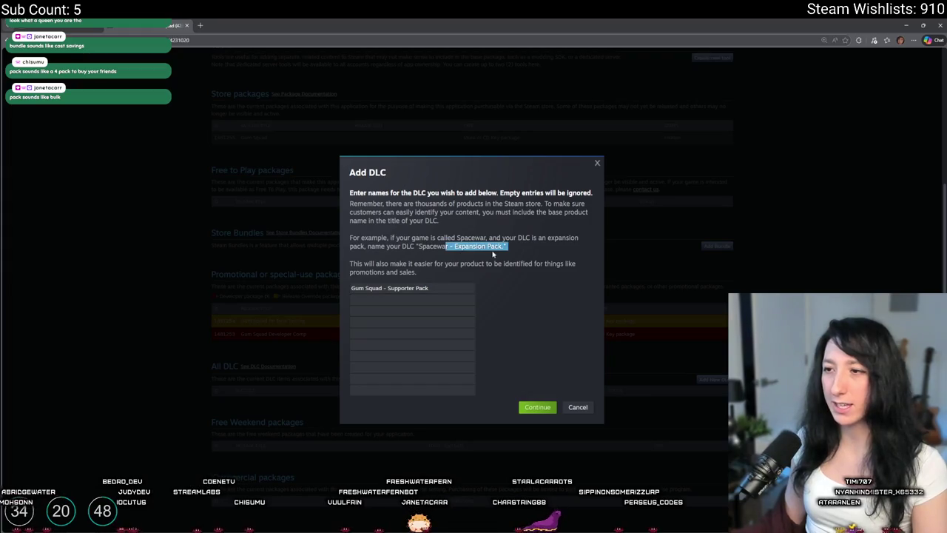
left_click(526, 254)
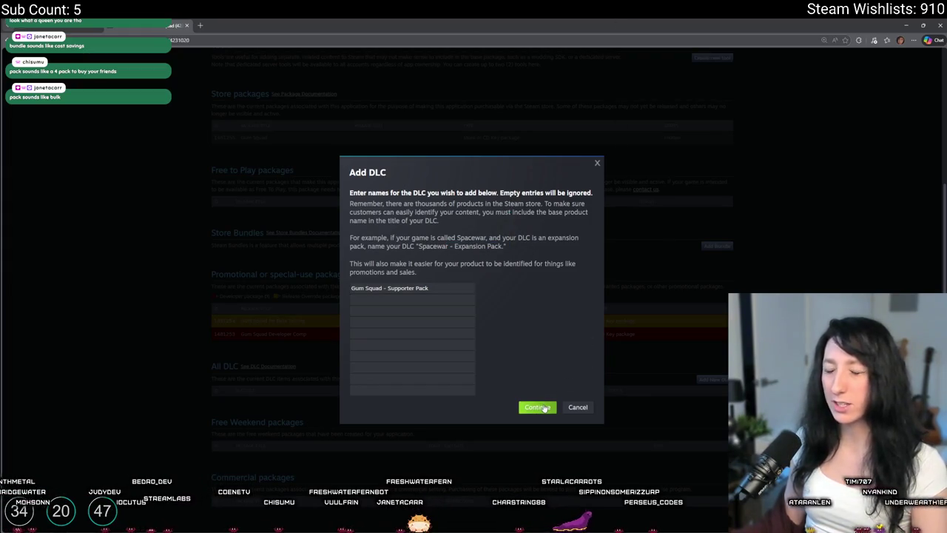
double_click(422, 288)
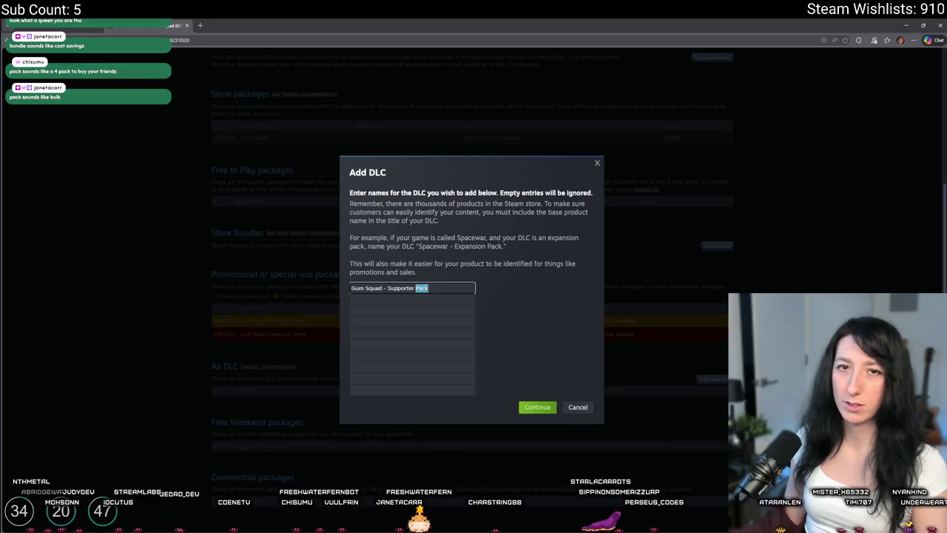
type("Package")
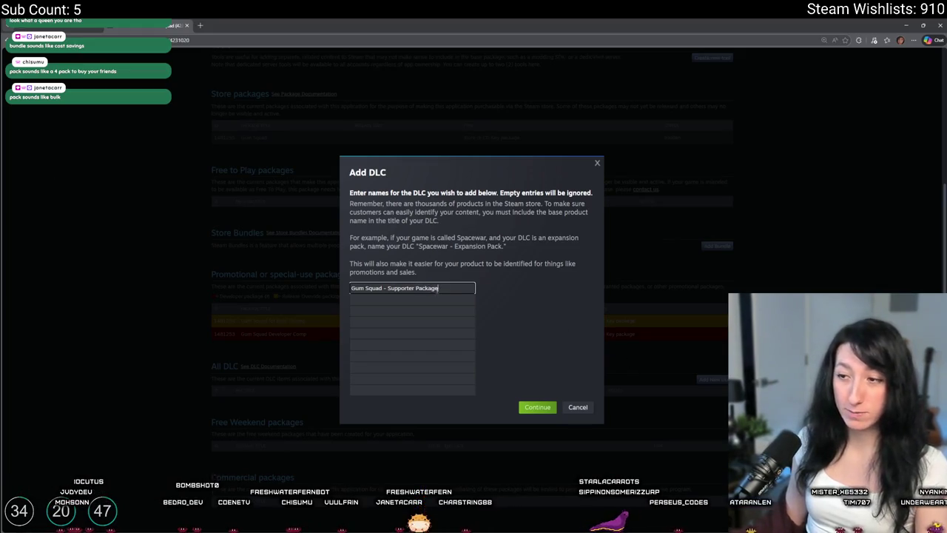
right_click(511, 277)
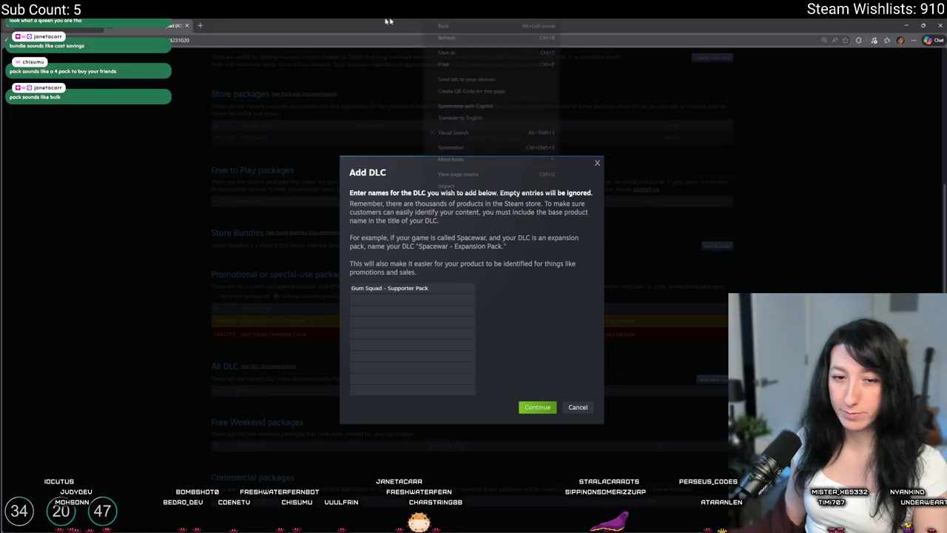
key("Escape")
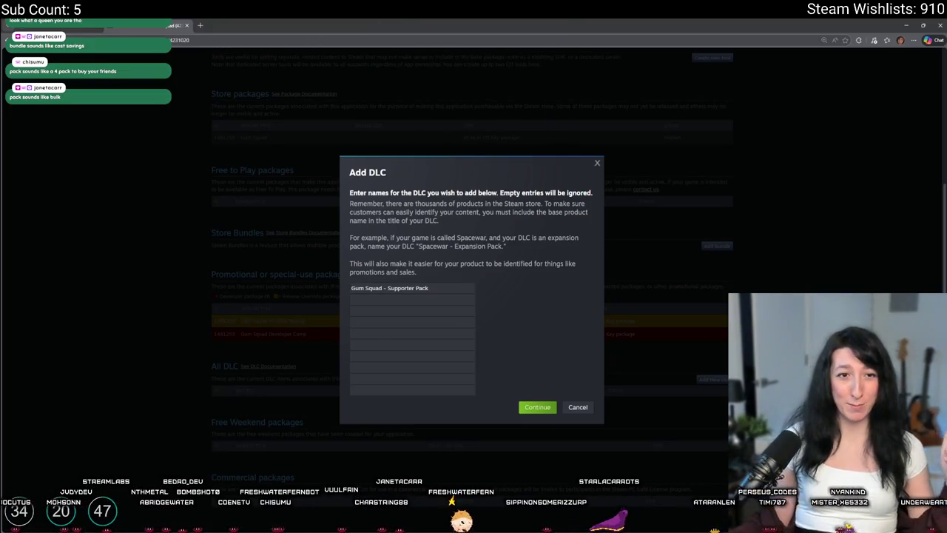
left_click(543, 406)
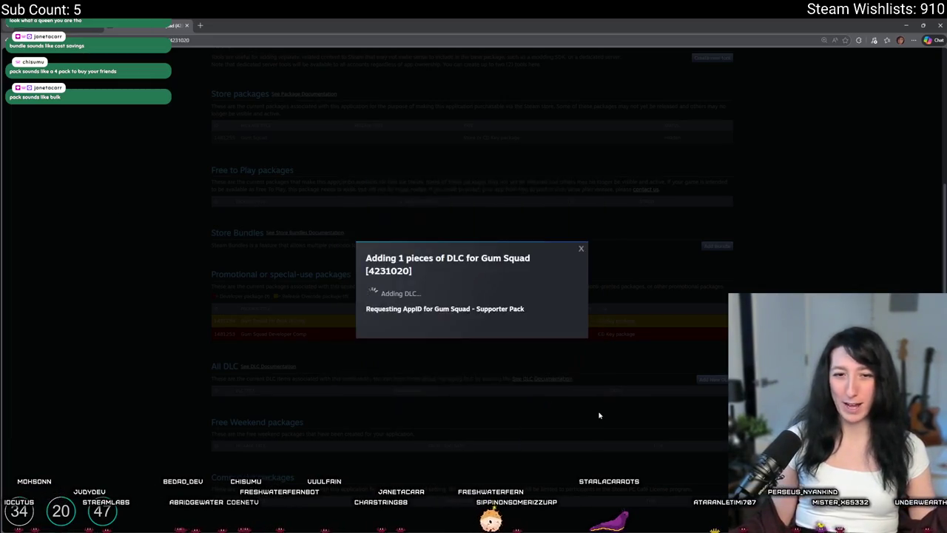
Leave the Adding DLC progress running and switch back to the GameMaker IDE
key("alt+Tab")
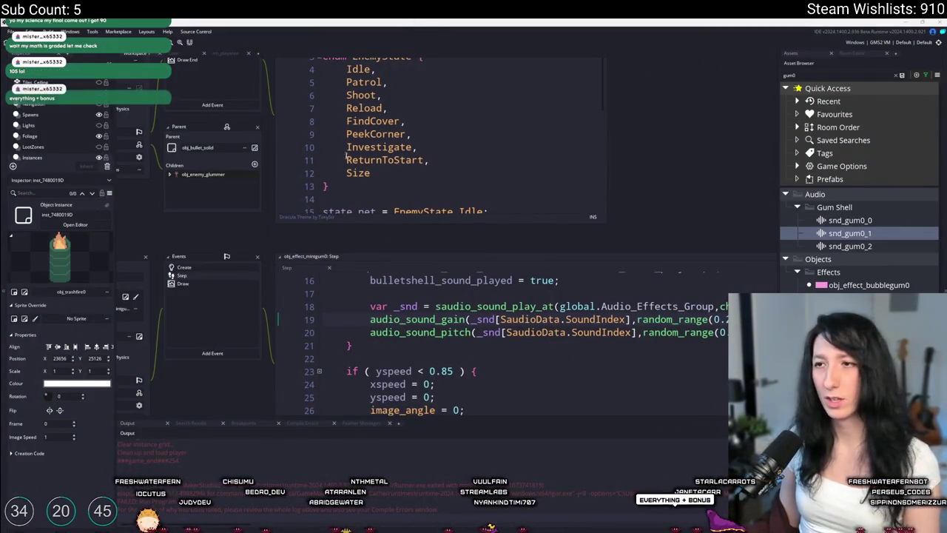
Search assets for 'ui_cu' and open the obj_ui_customize object
left_click_drag(227, 65, 269, 142)
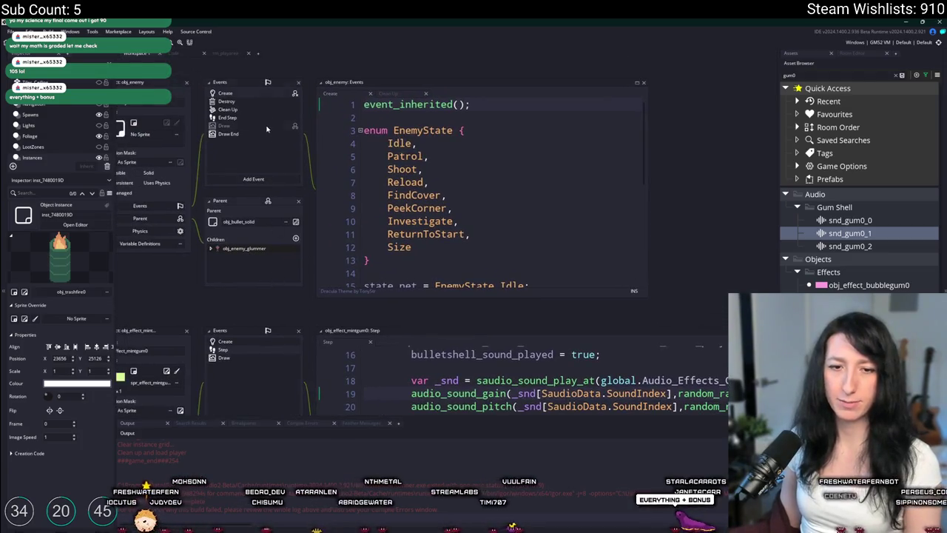
scroll(267, 130, "down", 4)
key("ctrl+t")
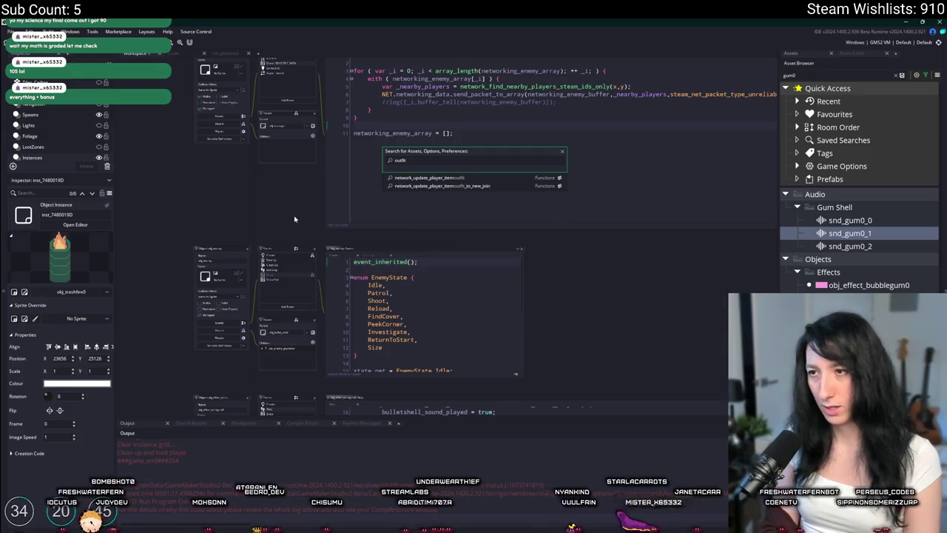
key("ctrl+a")
type("ui_")
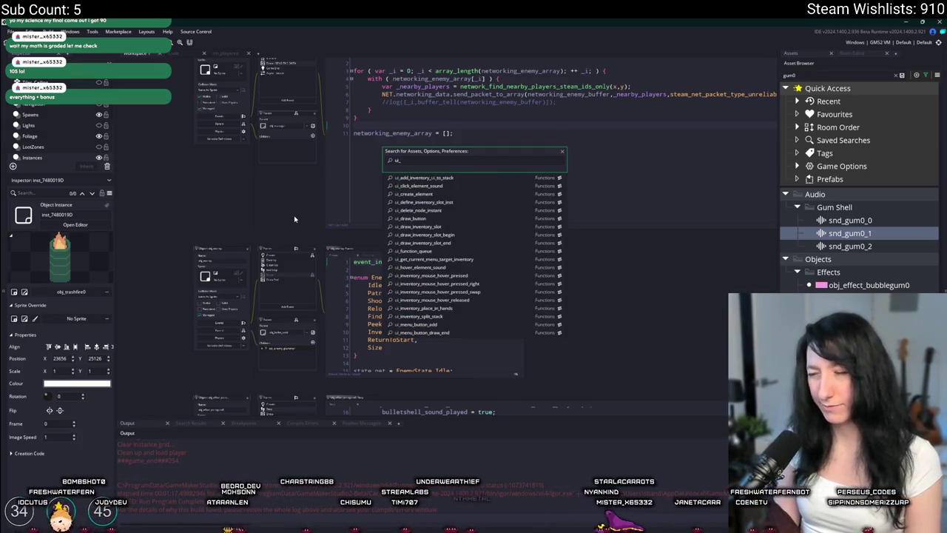
type("cu")
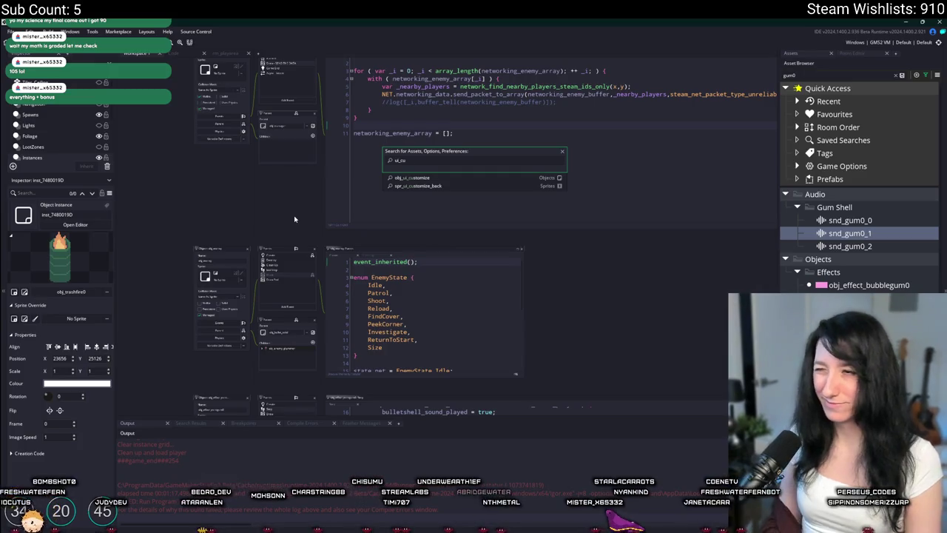
key("Return")
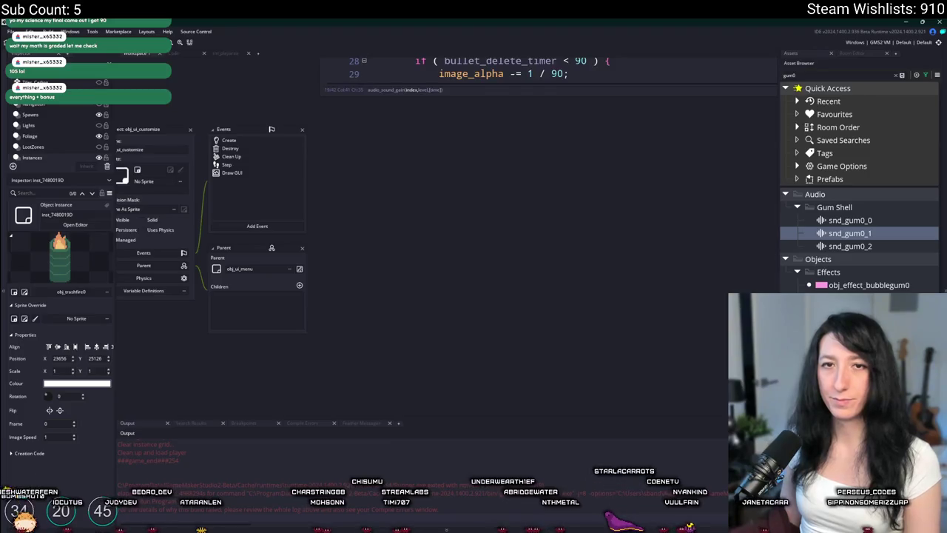
Open its Create event in a maximized code tab with docks hidden, scrolled to the Pants buttons
double_click(325, 150)
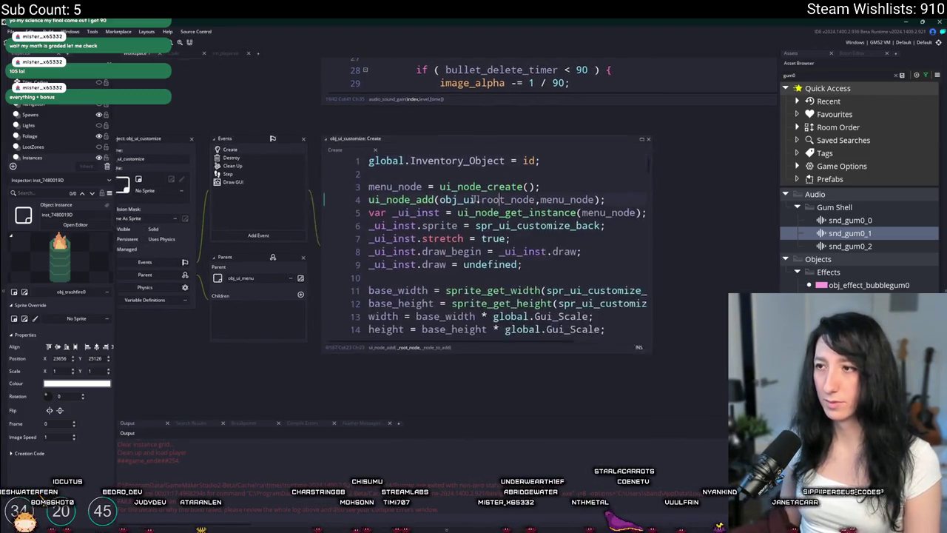
left_click(594, 139)
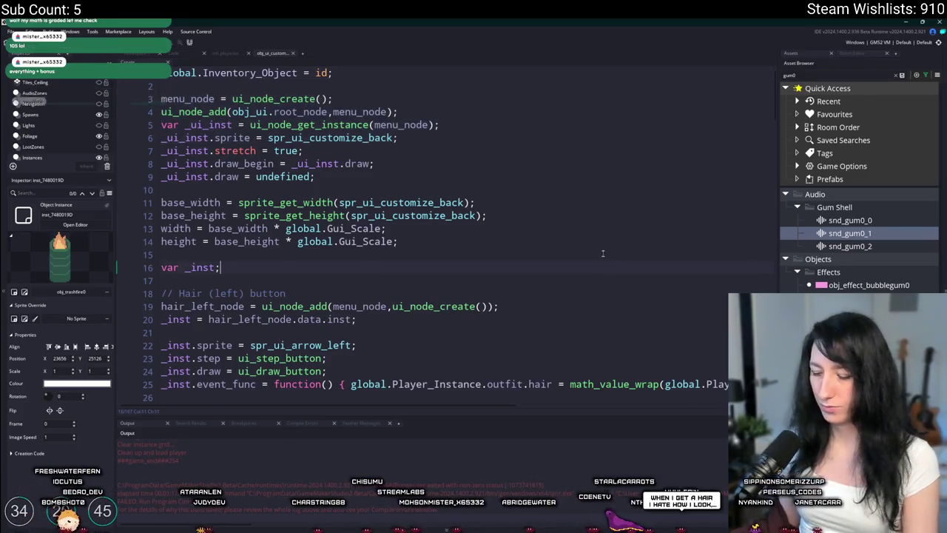
key("F12")
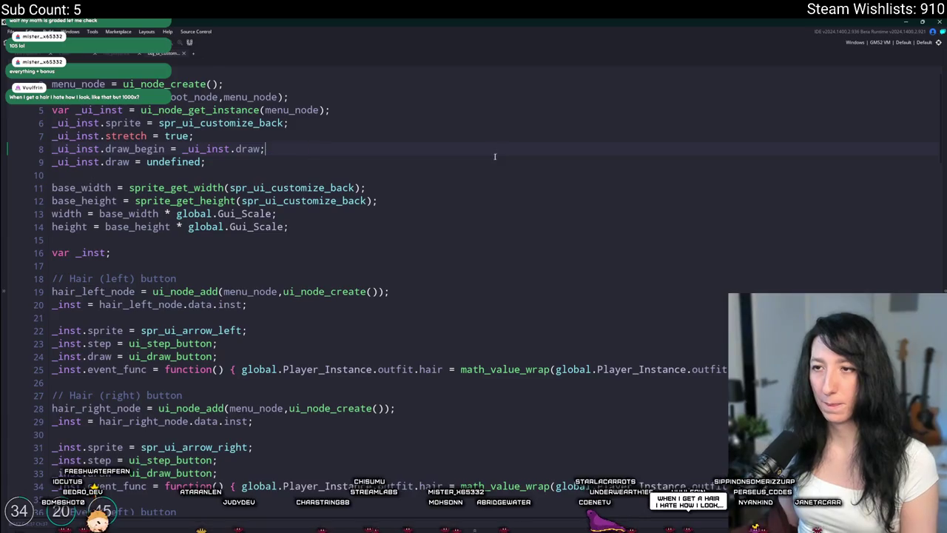
scroll(491, 168, "down", 7)
scroll(501, 384, "down", 20)
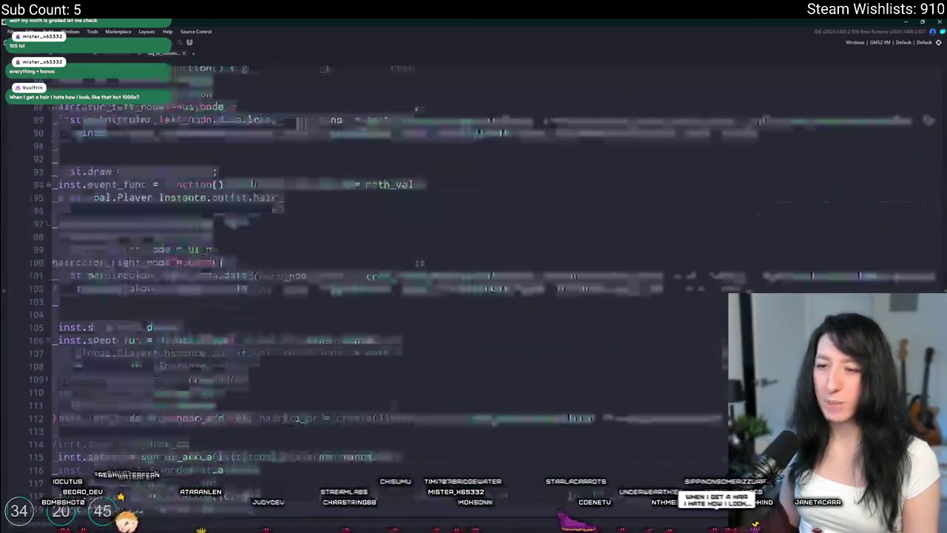
scroll(502, 384, "down", 2)
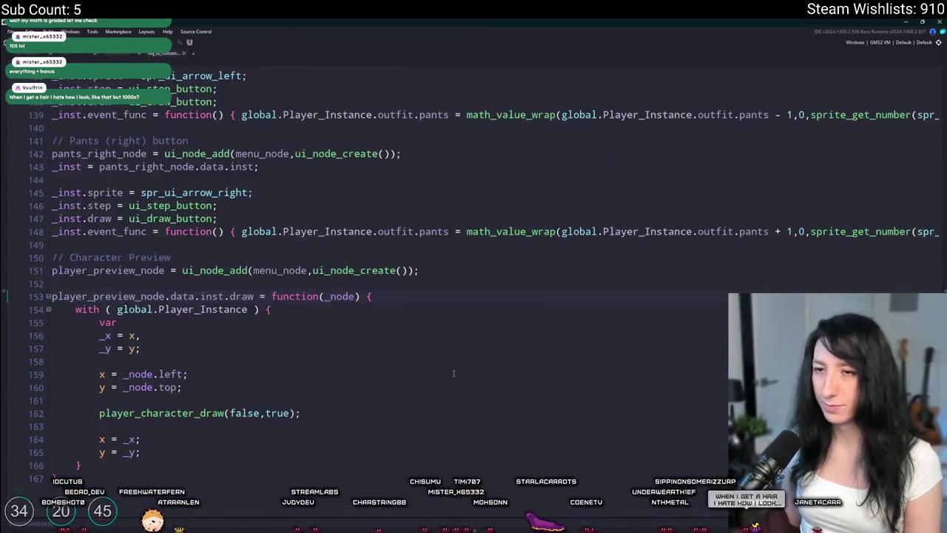
scroll(342, 309, "up", 2)
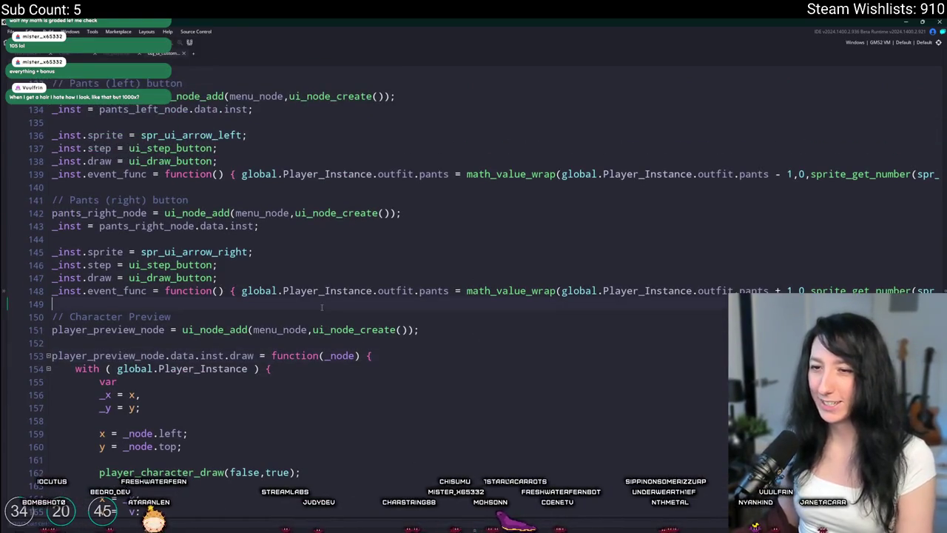
Add a PACK comment and an 'if ( steam_user_owns_dlc(4363490) ) {' block below the Pants buttons
key("Return")
key("Return")
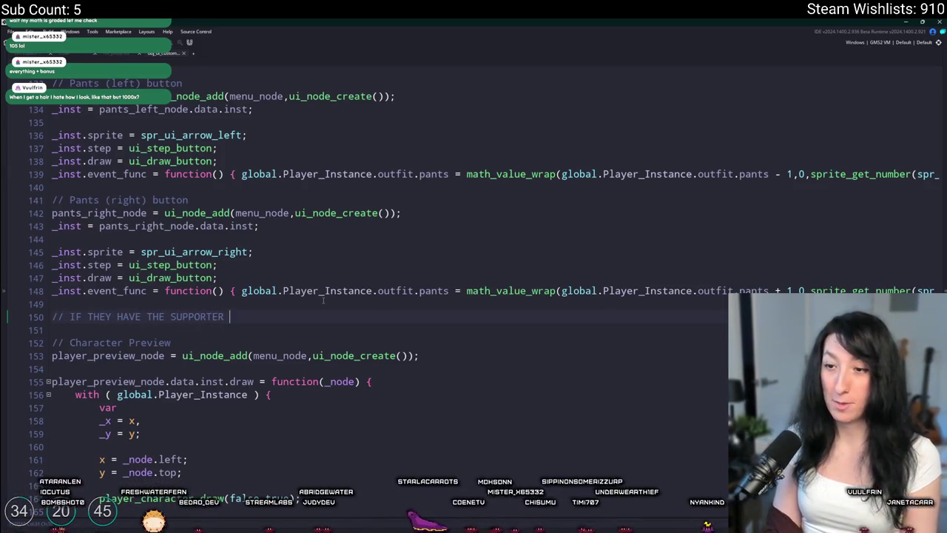
type("PACK")
key("Return")
type("if ( dlc")
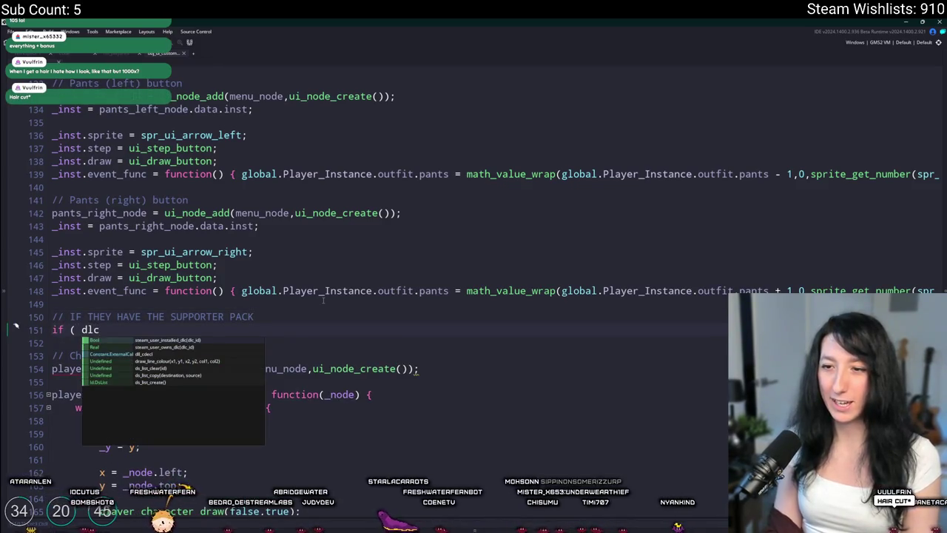
key("Down")
key("Return")
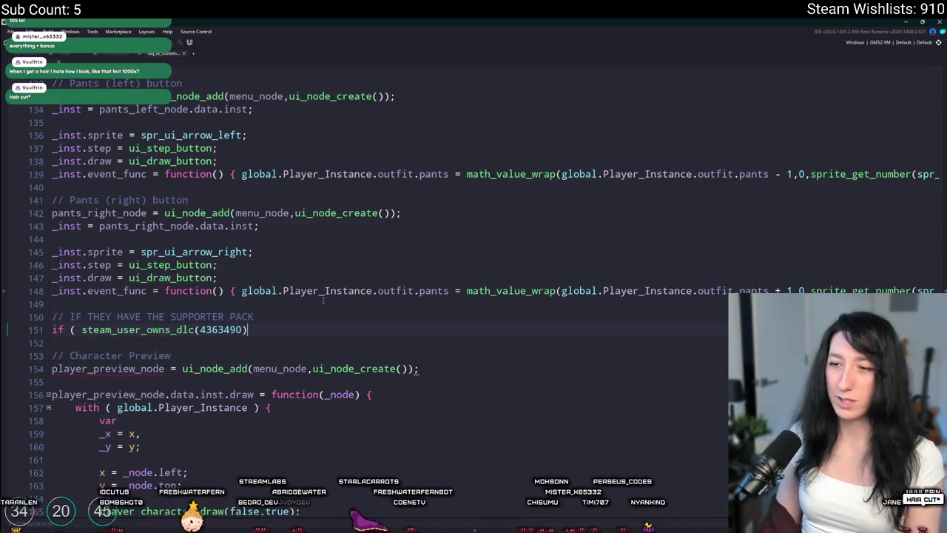
type("{")
key("Return")
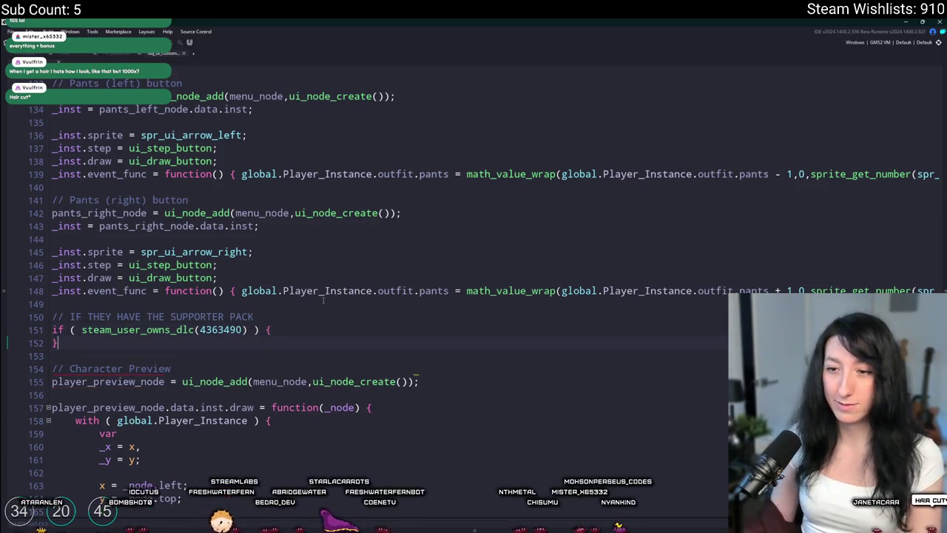
Copy the Pants (right) button code from lines 141–148 into the empty if block
left_click(721, 292)
key("End")
key("shift+Up")
key("shift+Up")
key("shift+Up")
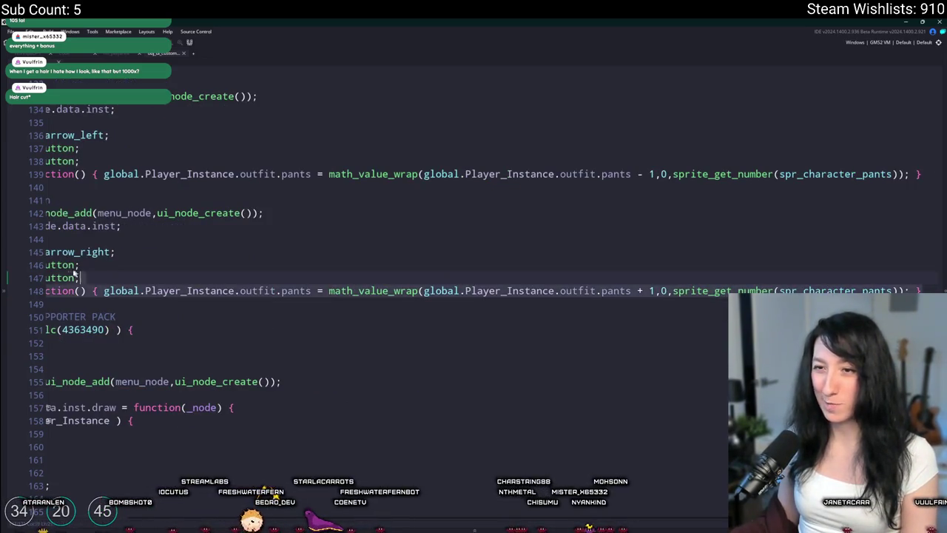
key("shift+Home")
key("ctrl+c")
left_click(296, 329)
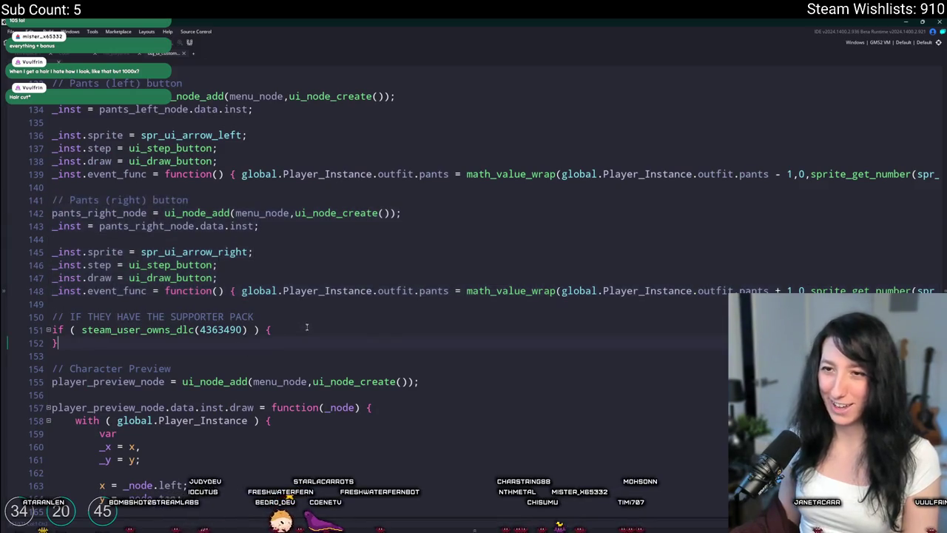
key("Return")
key("ctrl+v")
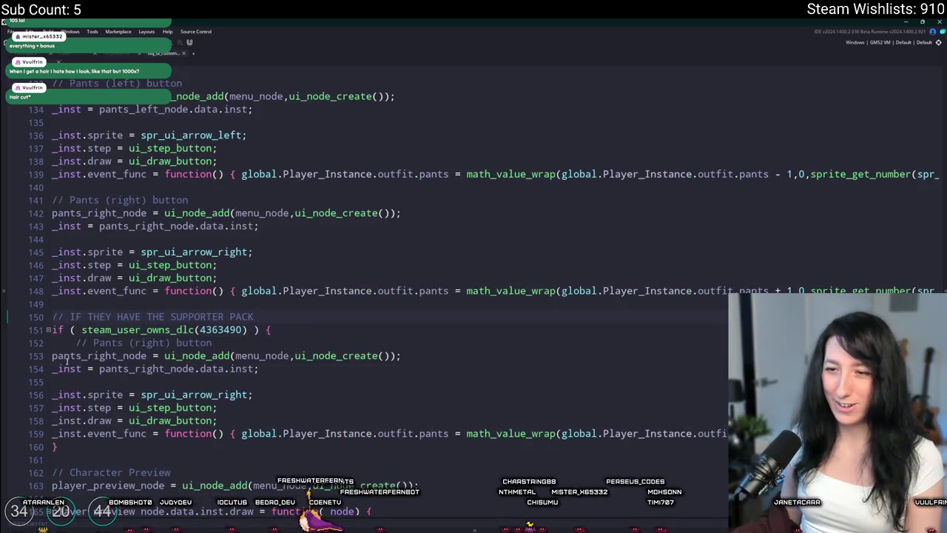
Indent the pasted button code and change its comment from Pants to Outfit
left_click_drag(67, 358, 51, 444)
key("Tab")
double_click(106, 346)
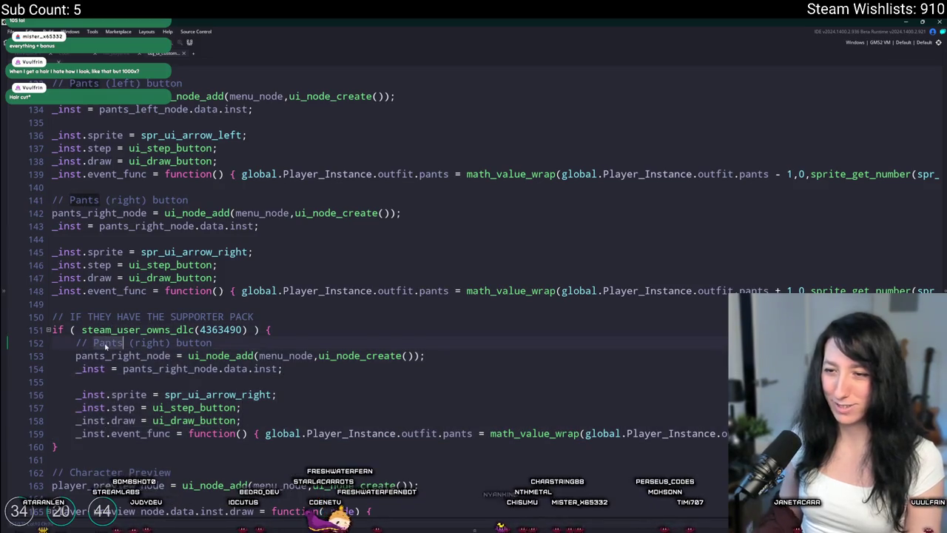
type("Ou")
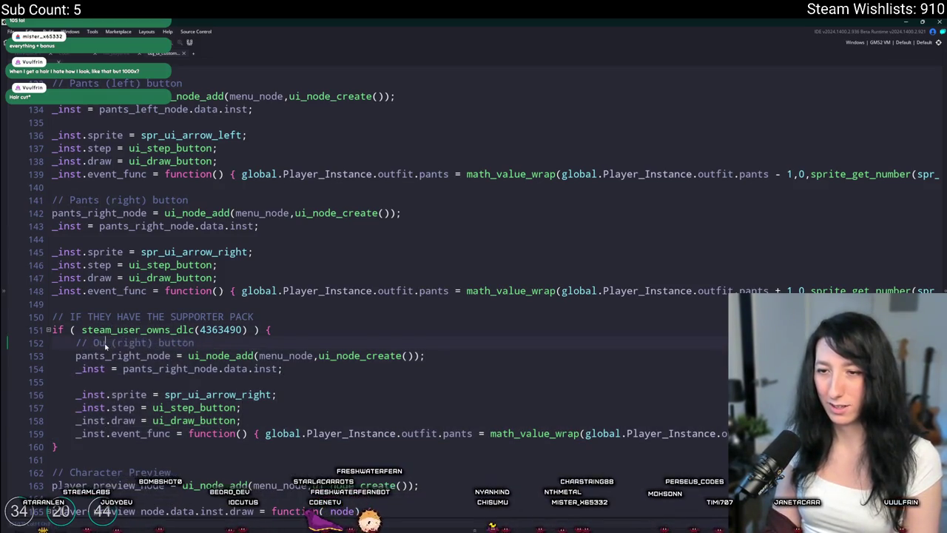
type("tfit")
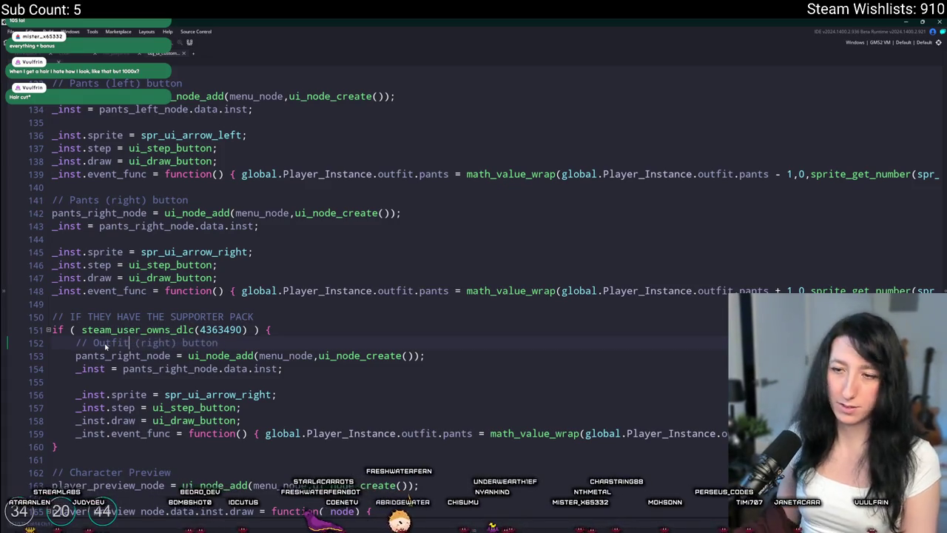
Select the Pants (left) button block further up the Create code
scroll(175, 357, "up", 2)
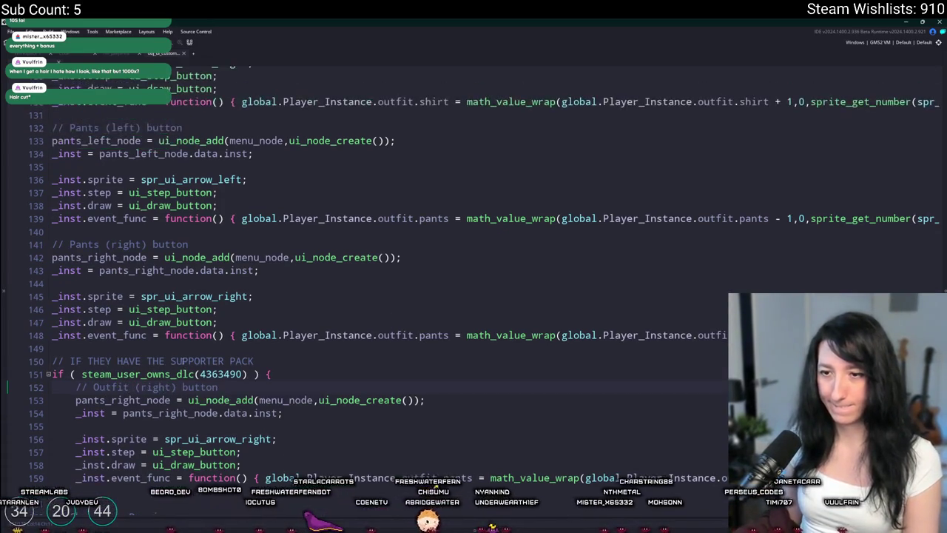
left_click(274, 248)
key("End")
key("shift+Up")
key("shift+Up")
key("shift+Up")
key("shift+Home")
scroll(49, 187, "up", 1)
mouse_move(49, 187)
left_mouse_down()
mouse_move(39, 87)
mouse_move(31, 199)
left_mouse_up()
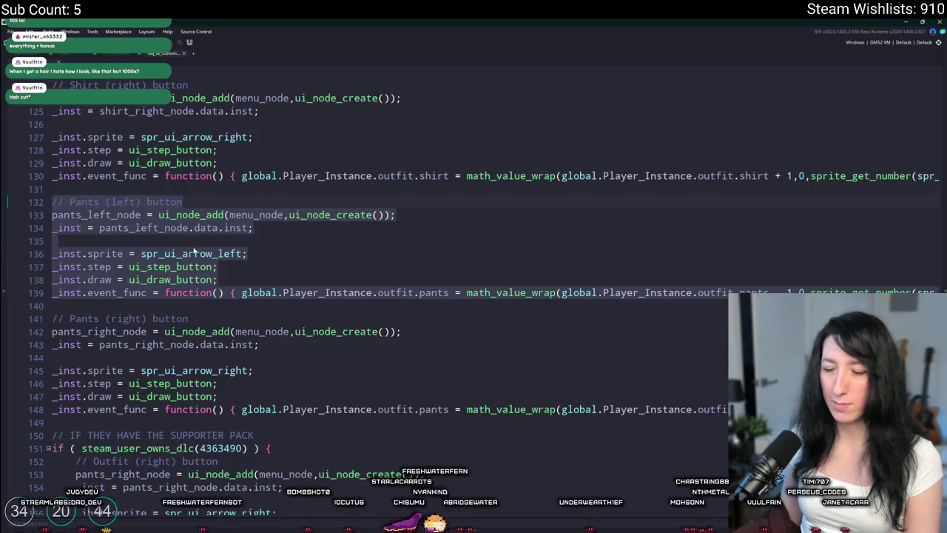
scroll(195, 252, "up", 4)
scroll(225, 418, "down", 8)
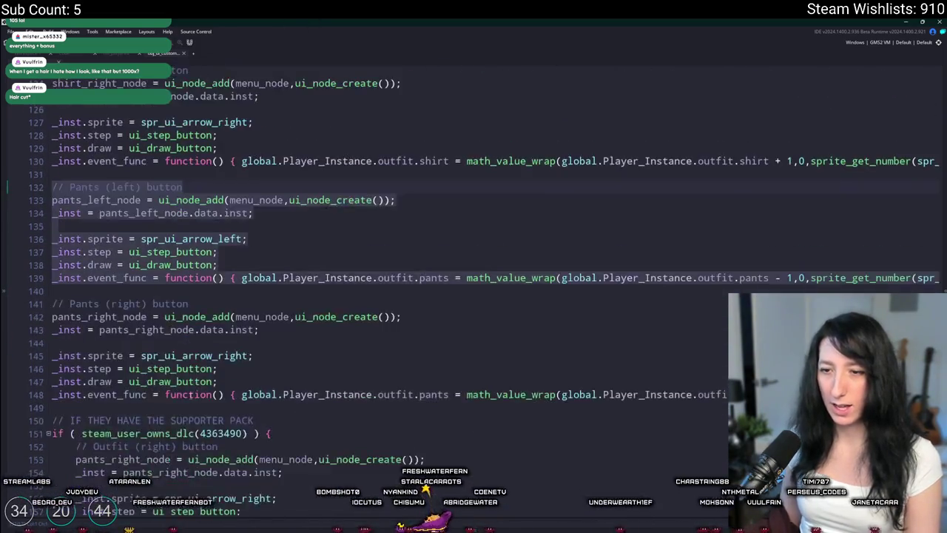
Paste the Pants (left) code after the steam_user_owns_dlc line, indent it, and remove the blank line
left_click(404, 300)
key("Return")
key("Return")
key("ctrl+v")
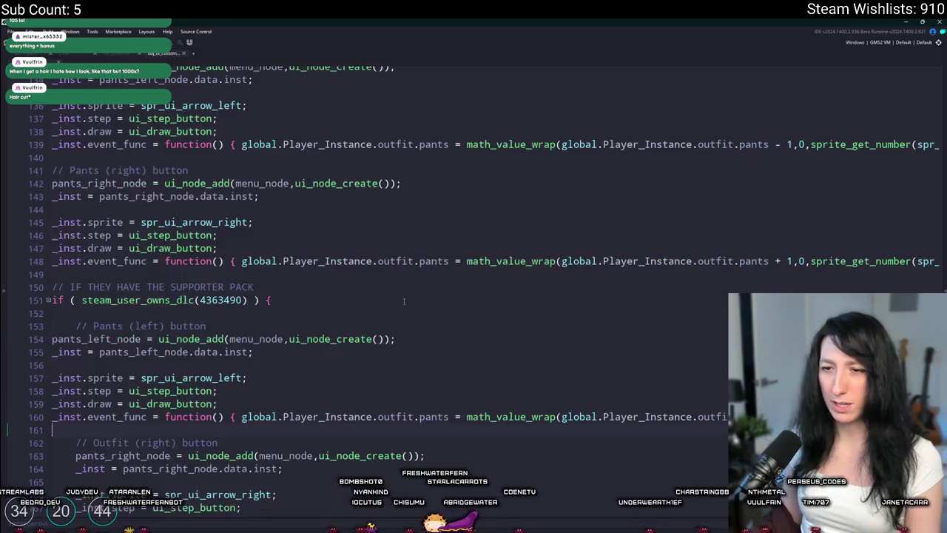
left_click(87, 339, "shift")
key("Tab")
left_click(116, 299)
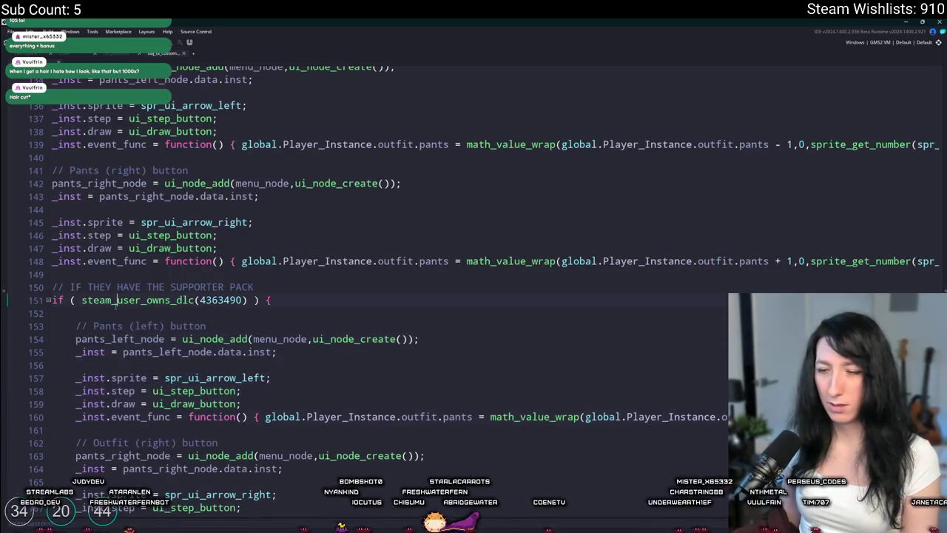
key("BackSpace")
scroll(109, 312, "up", 4)
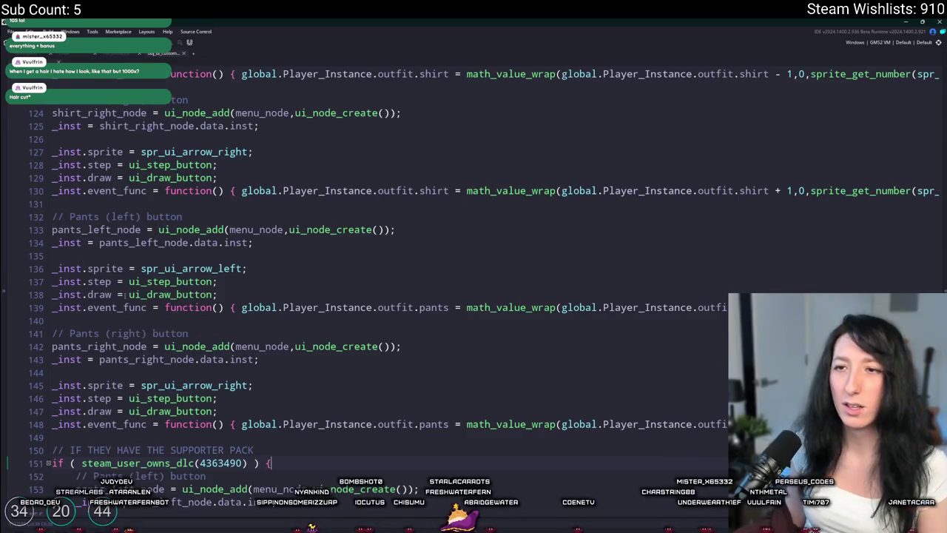
scroll(126, 293, "up", 1)
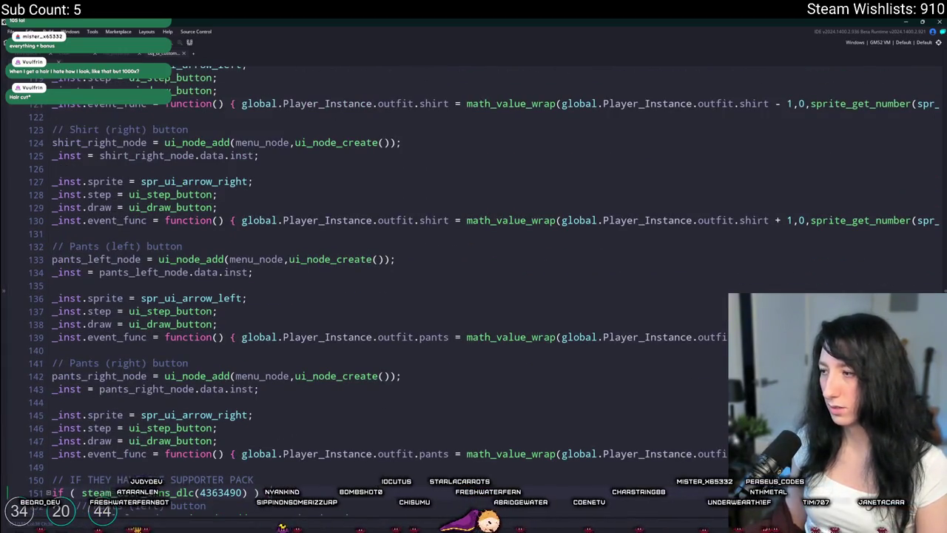
scroll(912, 140, "up", 20)
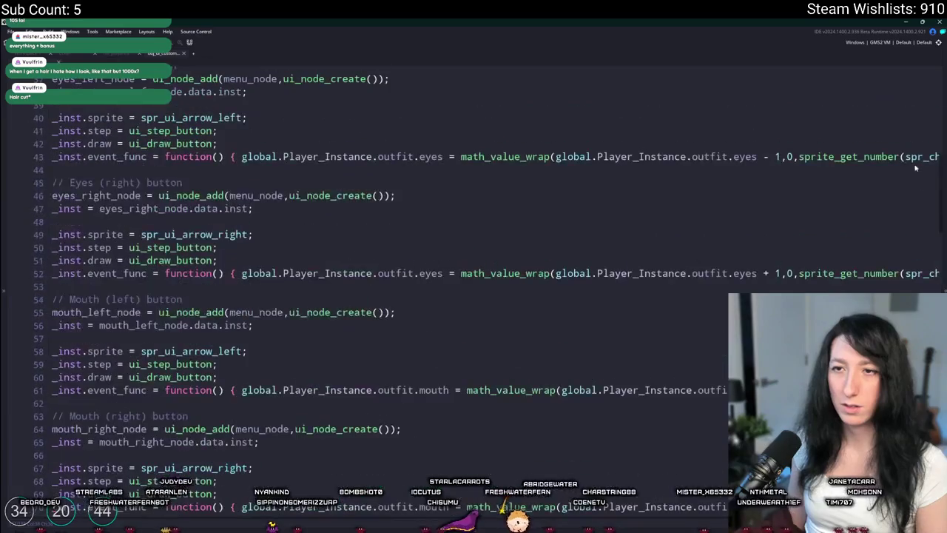
scroll(912, 140, "up", 10)
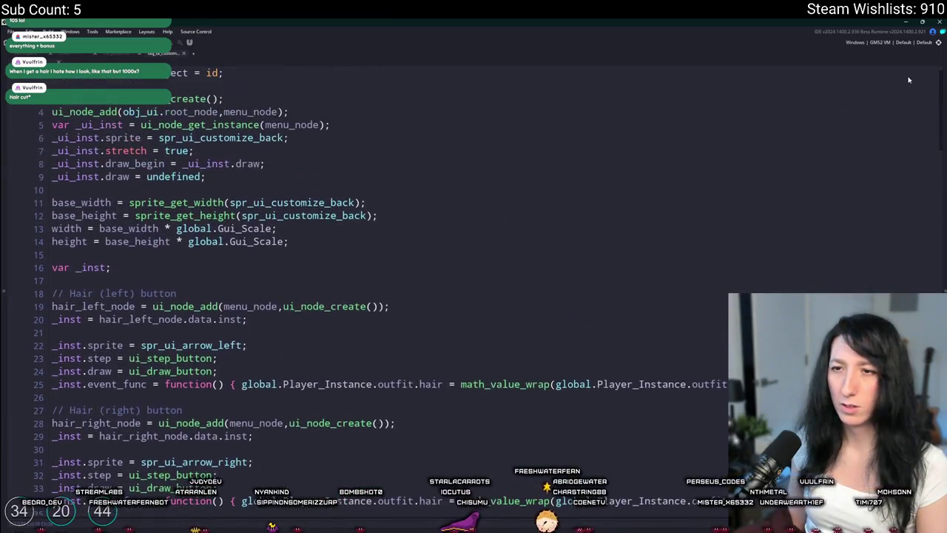
scroll(904, 61, "down", 20)
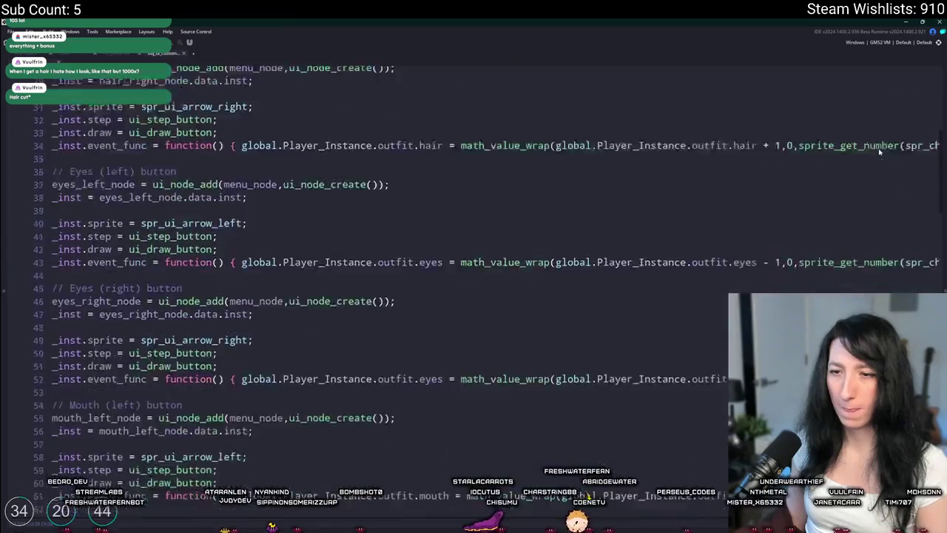
scroll(487, 299, "down", 5)
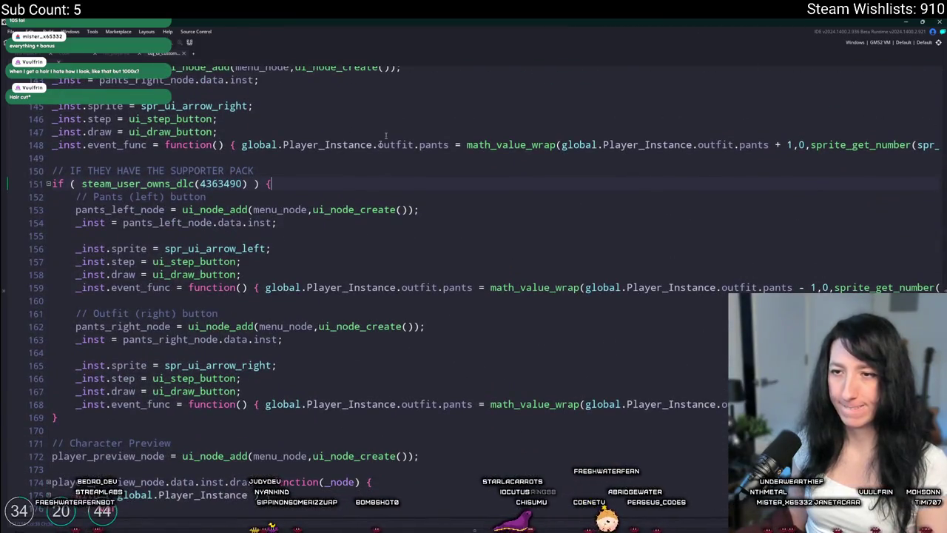
Rename pants_left_node to outfit_left_node on lines 153 and 154
left_click(79, 210)
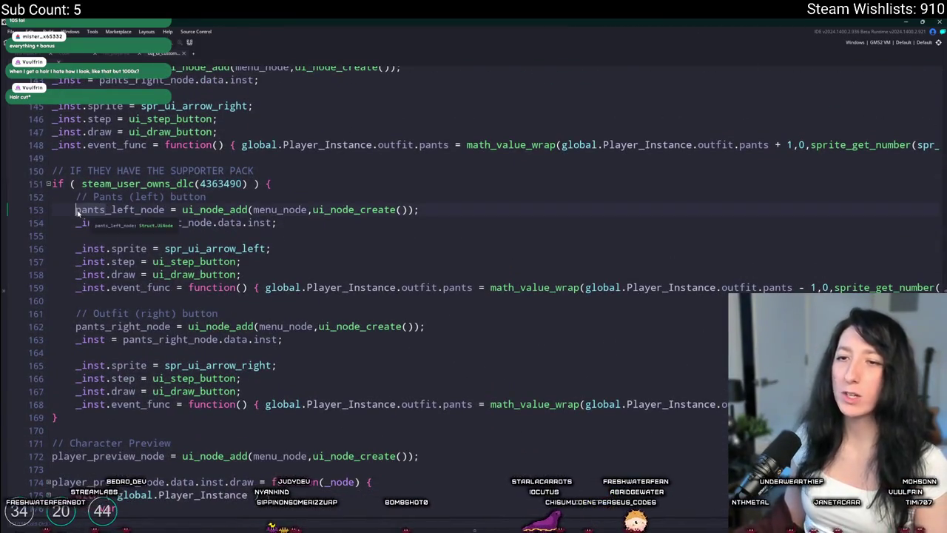
key("Delete")
key("Delete")
key("Delete")
type("outfit")
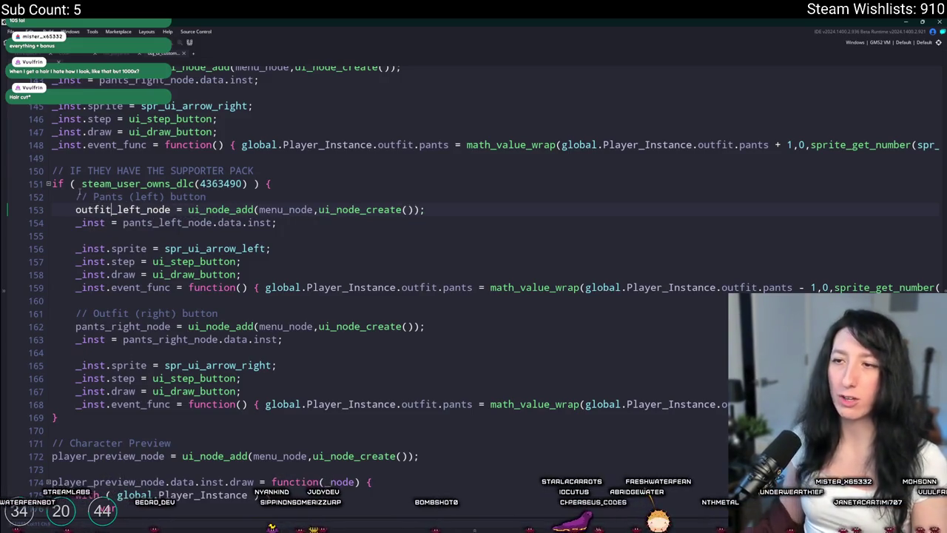
double_click(119, 209)
key("ctrl+c")
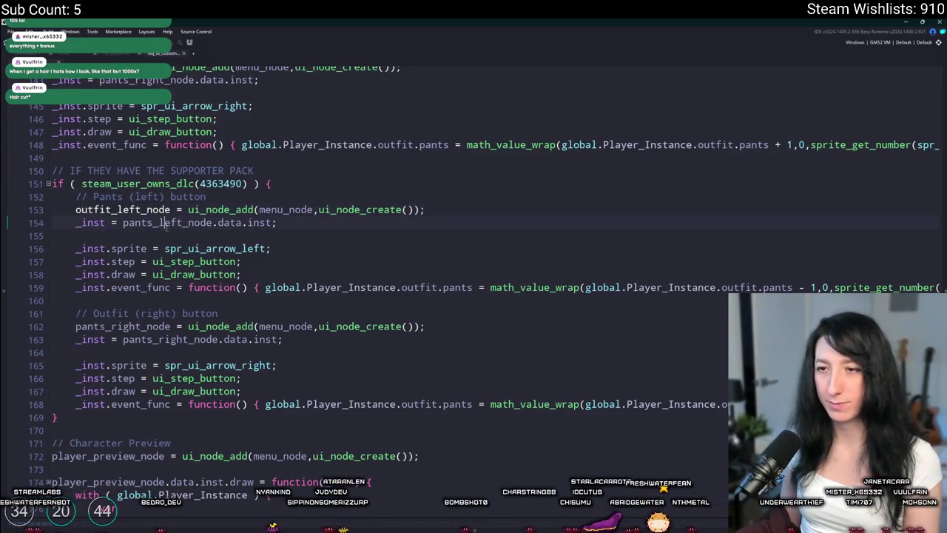
double_click(167, 222)
key("ctrl+v")
left_click(419, 287)
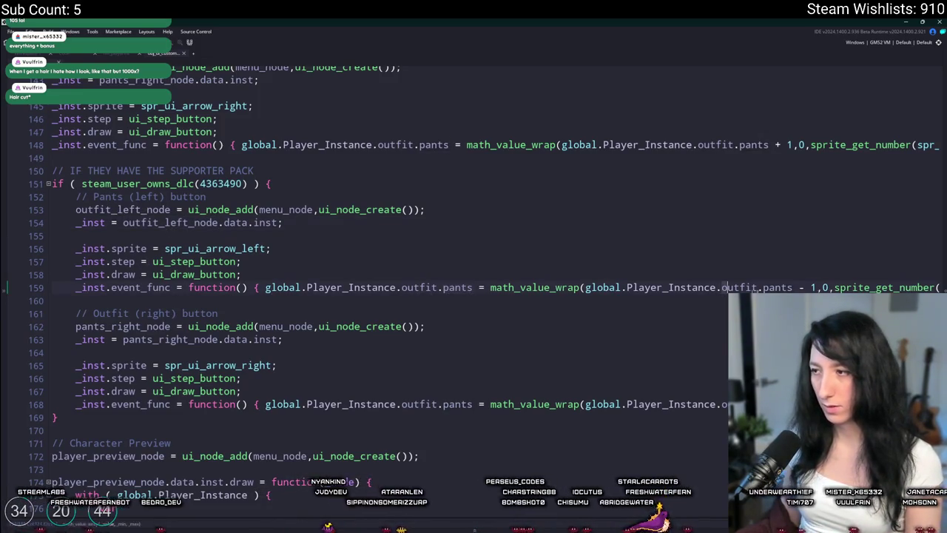
key("End")
key("shift+Up")
key("shift+Up")
key("shift+Up")
left_click(118, 353)
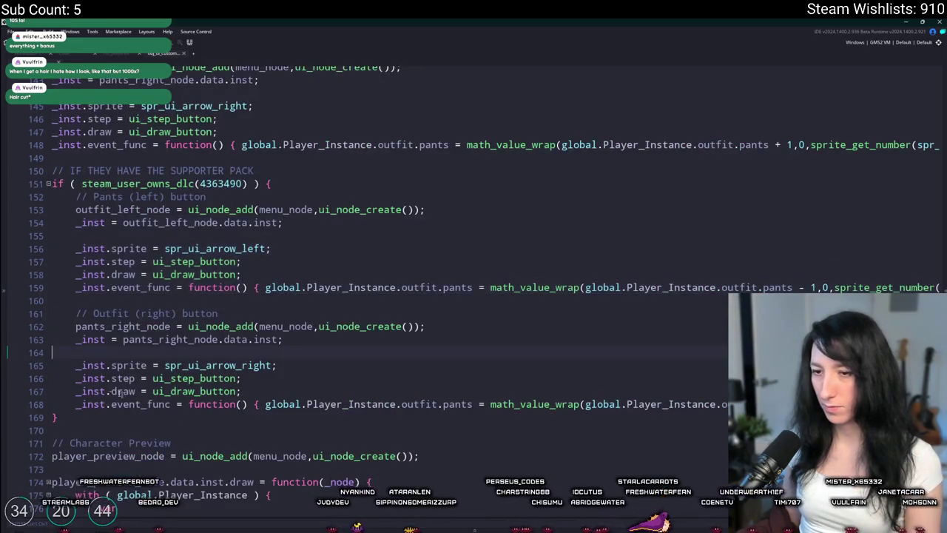
Rename pants_right_node to outfit_right_node on lines 162 and 163
left_click(73, 328)
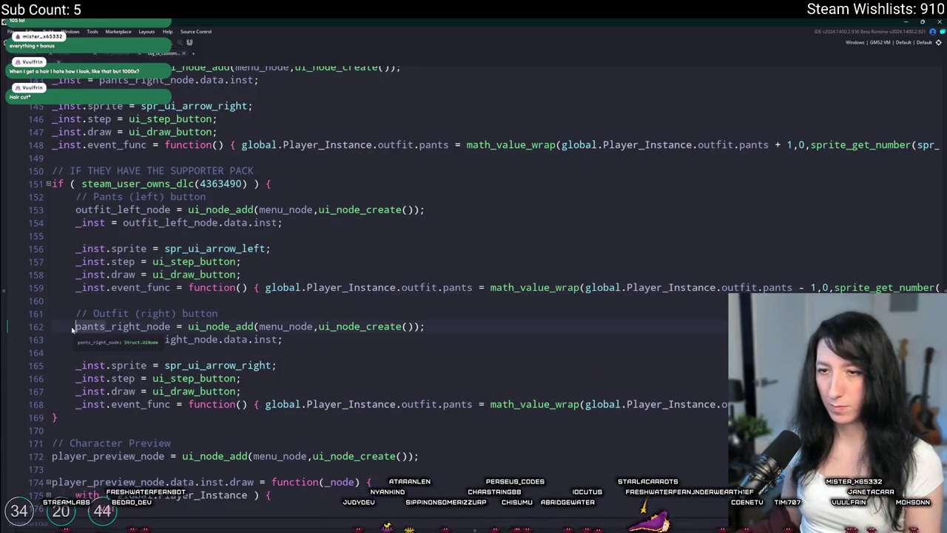
key("Delete")
key("Delete")
key("Delete")
type("outfit")
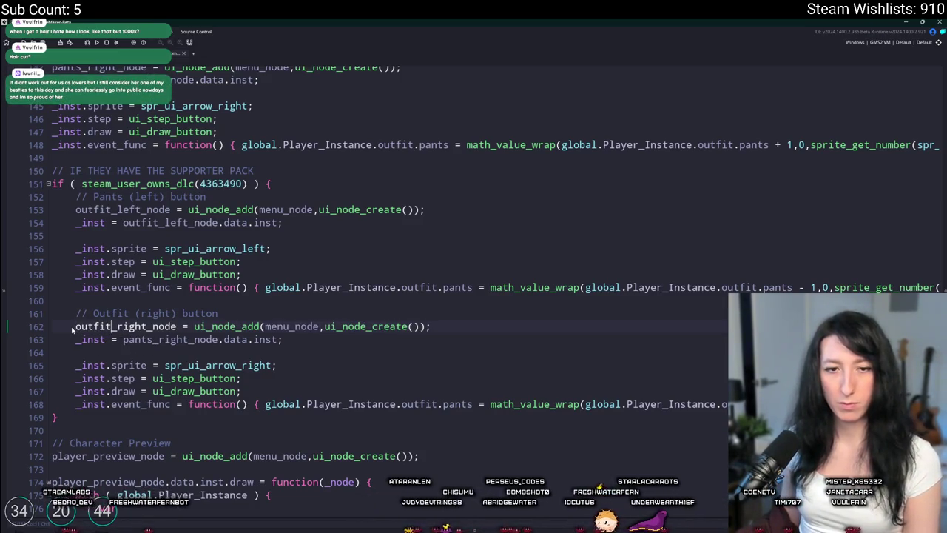
key("Down")
key("Down")
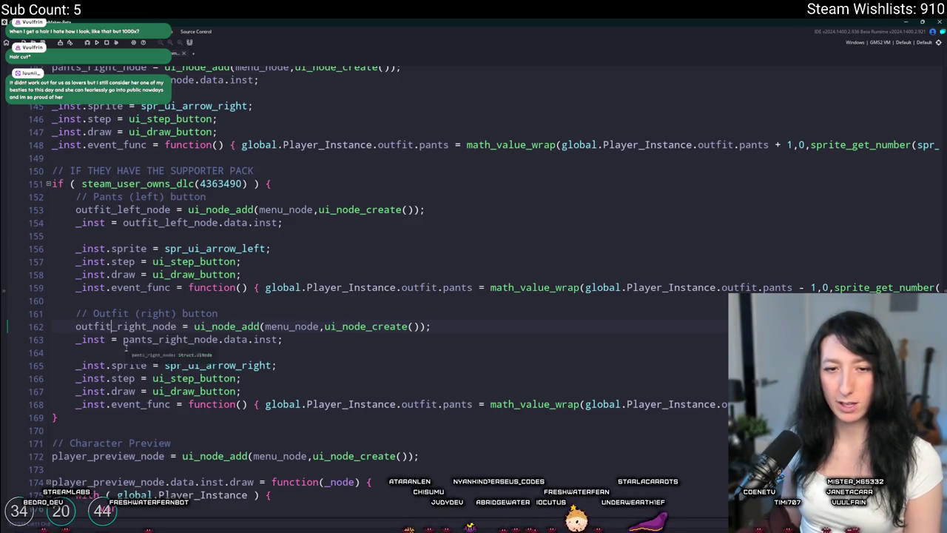
key("Up")
key("Up")
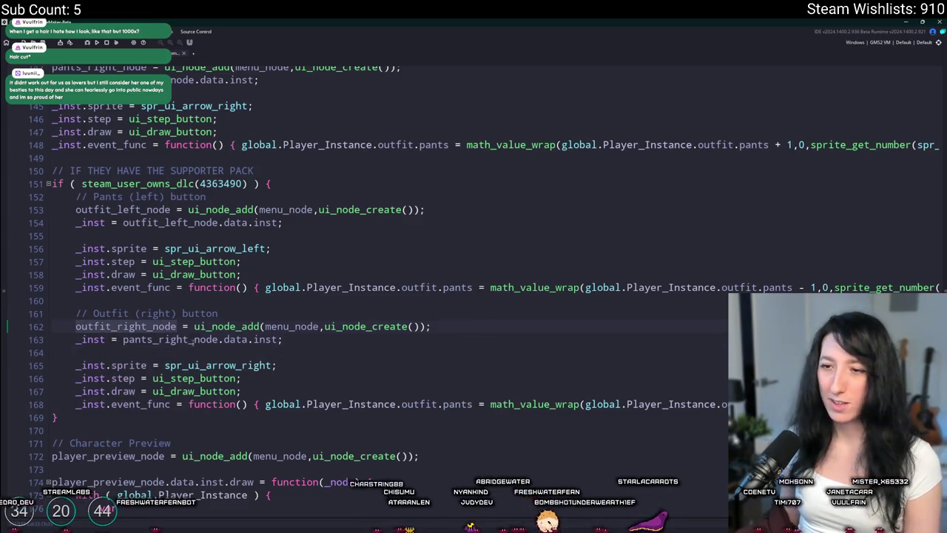
key("Down")
key("ctrl+Right")
key("ctrl+v")
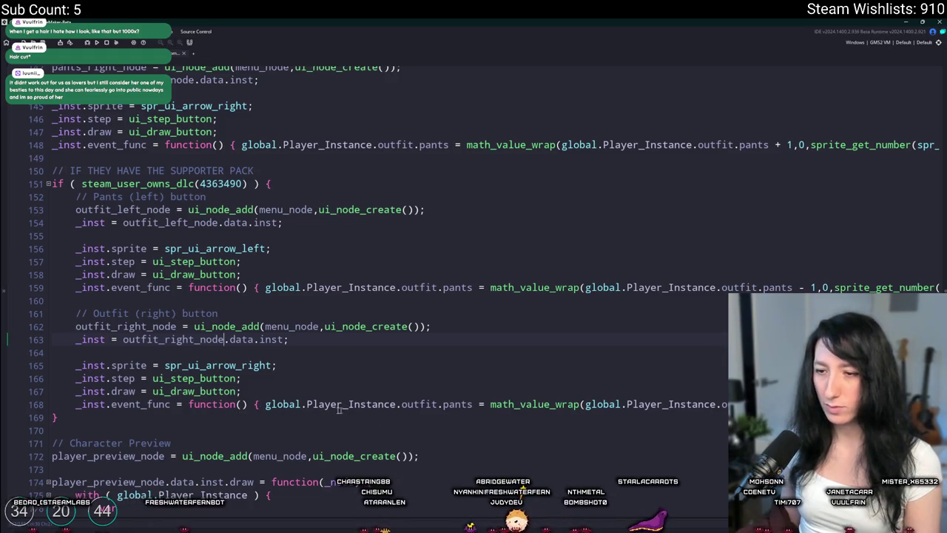
left_click(242, 390)
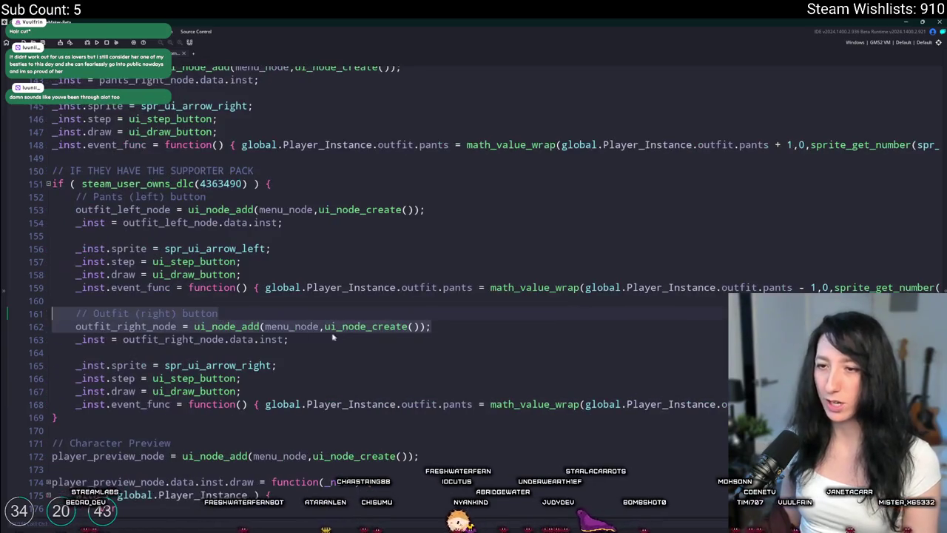
left_click(410, 339)
left_click(481, 326)
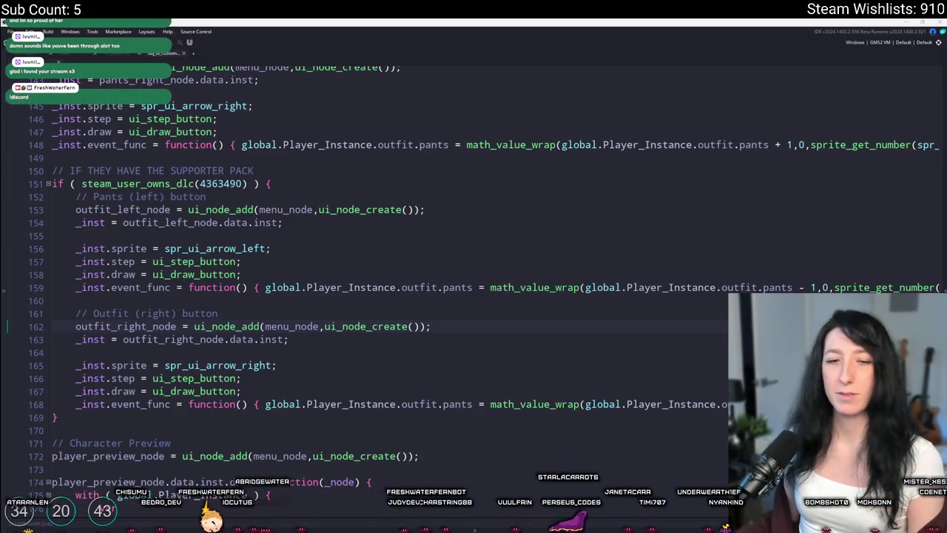
Search Windows for 'discord' so the Discord app shows as the best match
key("super")
type("discord")
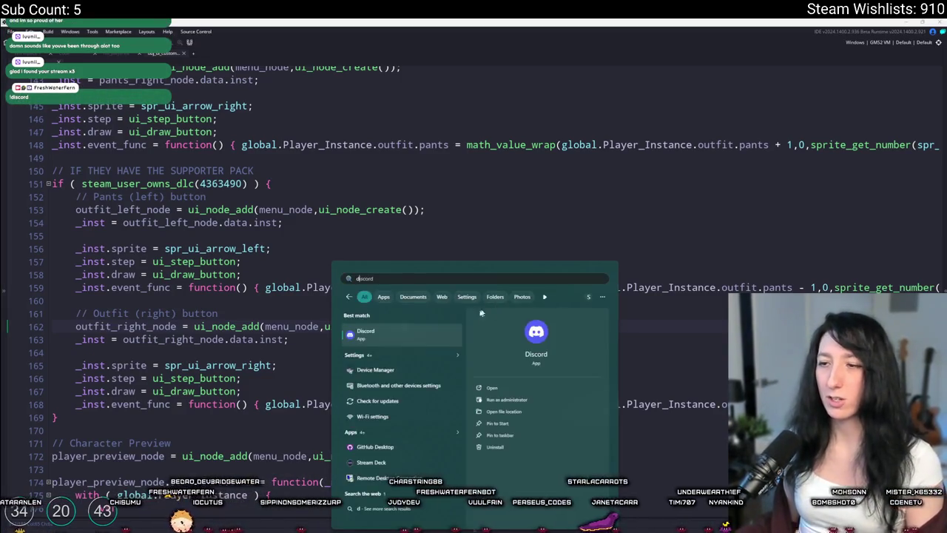
Launch Discord and open the #chat channel
left_click(425, 332)
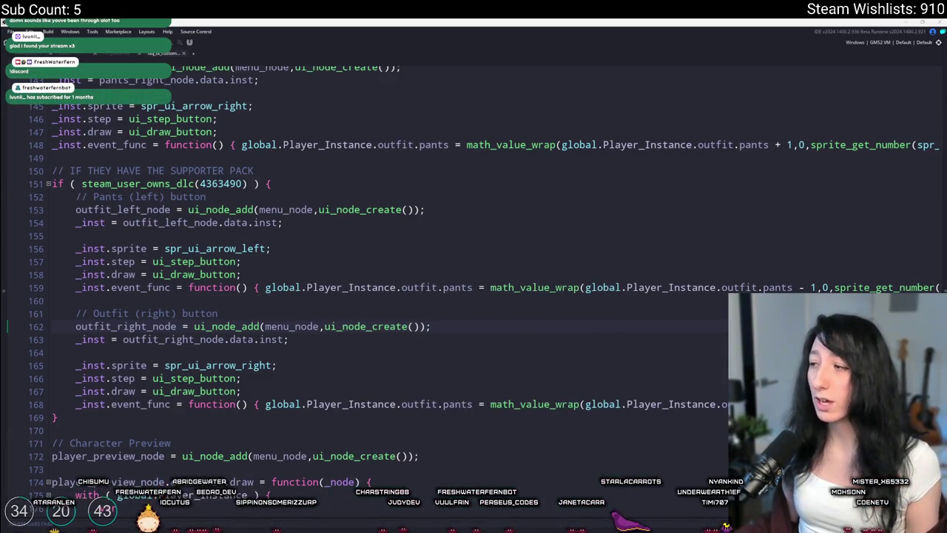
key("alt+Tab")
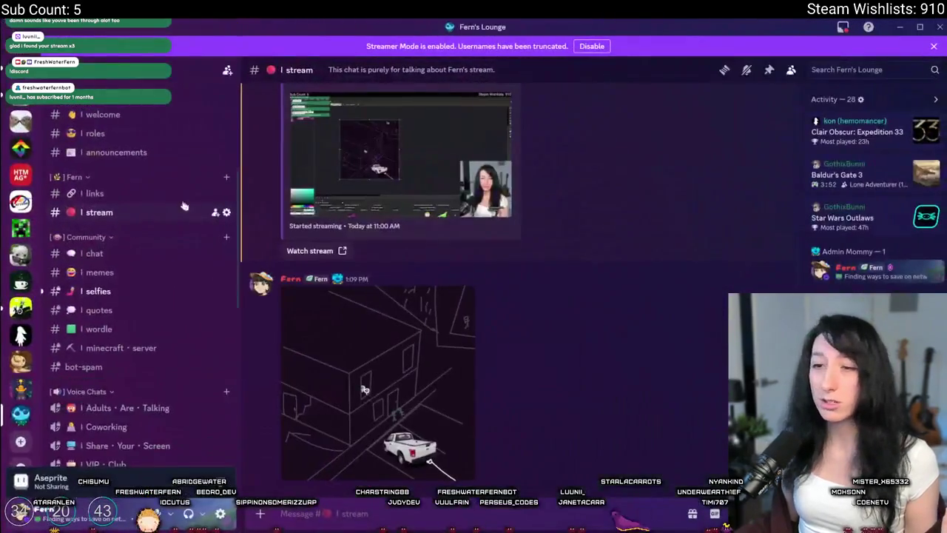
left_click(126, 254)
scroll(118, 319, "down", 5)
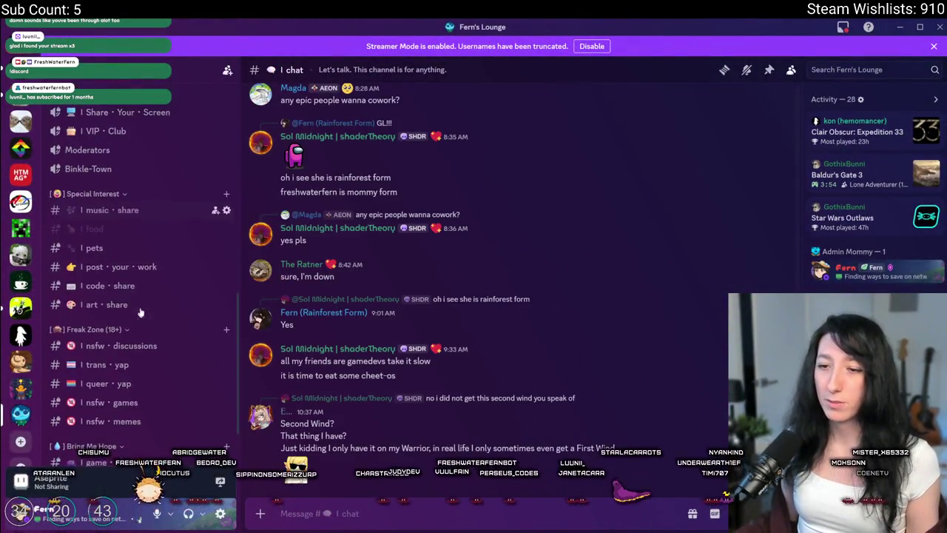
scroll(117, 296, "up", 5)
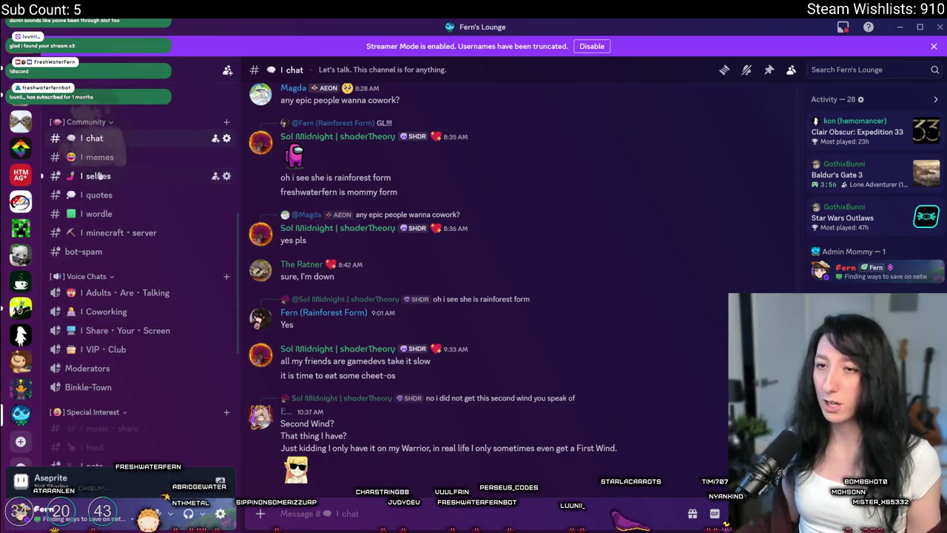
Add a sparkle reaction to the nails photo post in the selfies channel
left_click(82, 176)
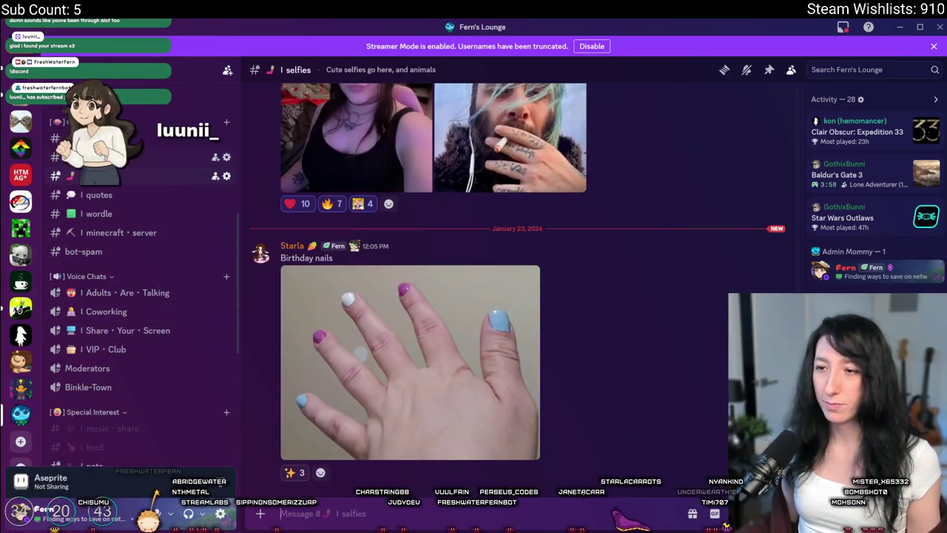
left_click(291, 472)
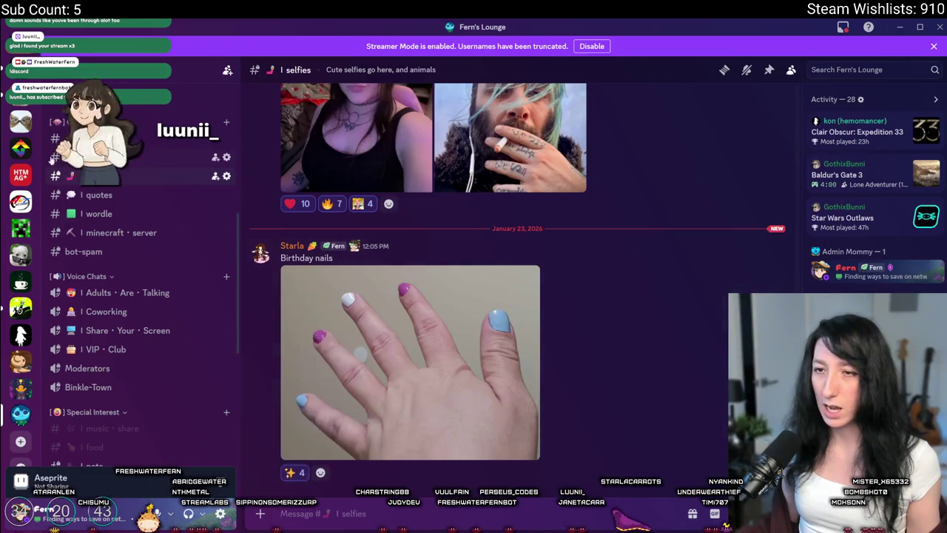
key("alt+Up")
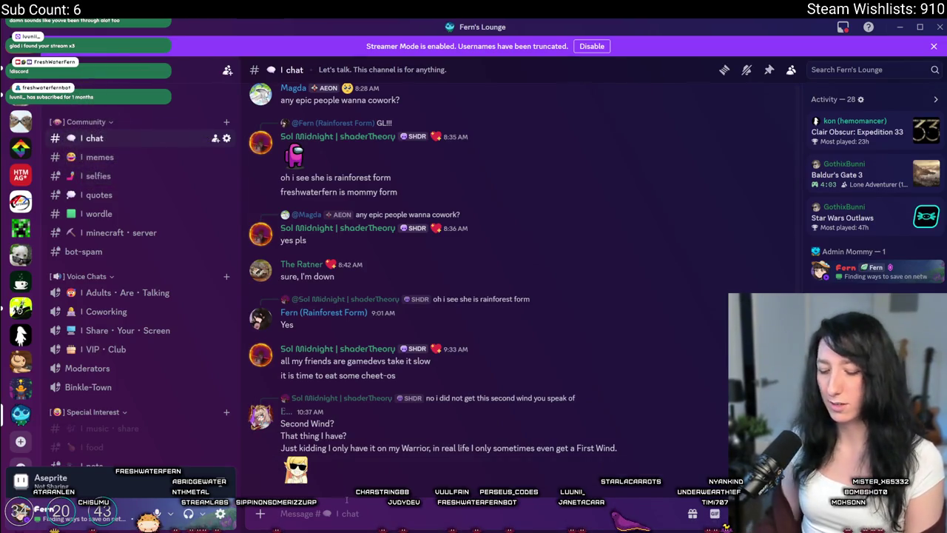
Send the /leaderboard command in #chat so VCStats posts the leaderboard
type("/vc")
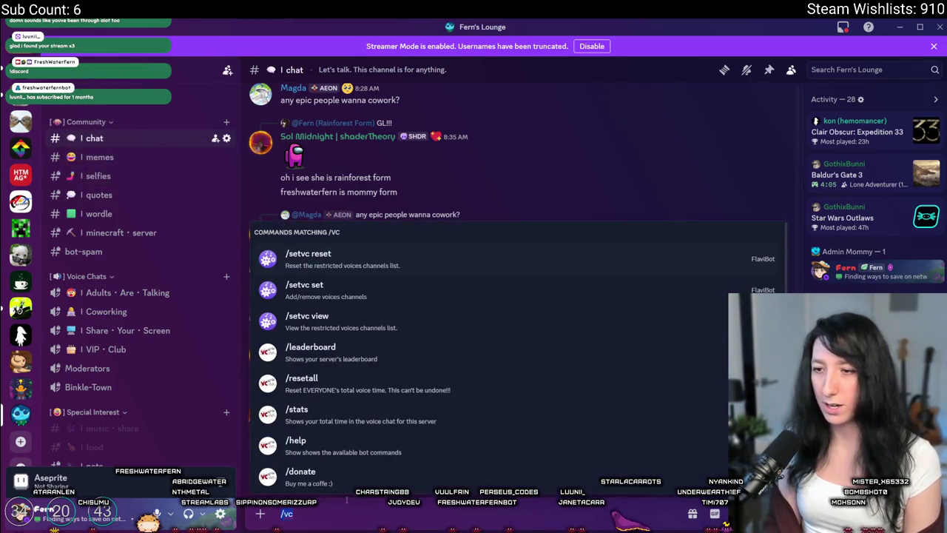
key("BackSpace")
key("BackSpace")
type("le")
key("Return")
key("Return")
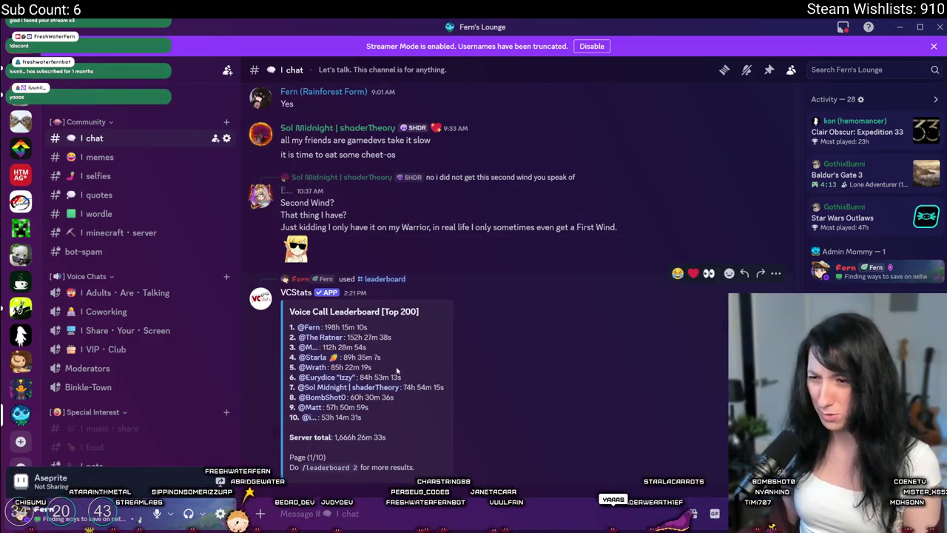
key("alt+Tab")
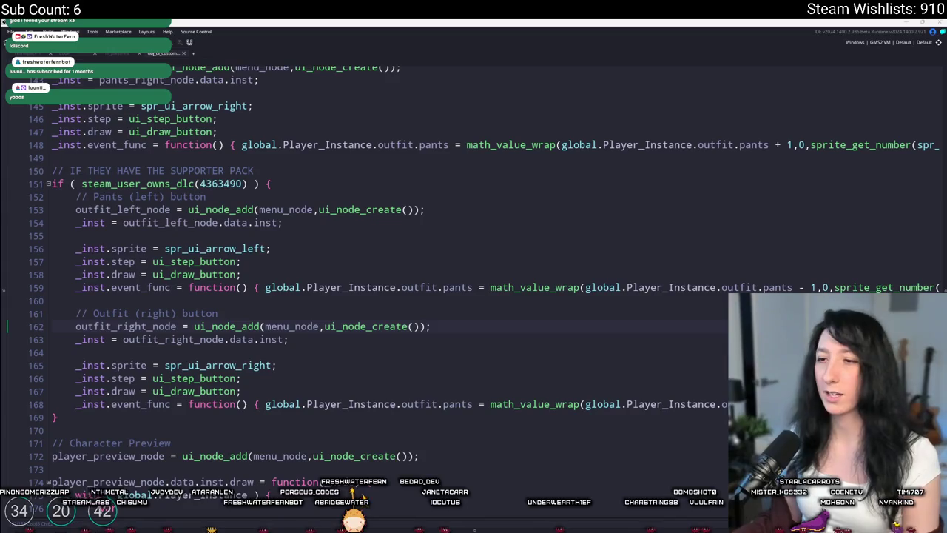
Relaunch Discord from the Windows search and bring its window over the code editor
left_click(446, 334)
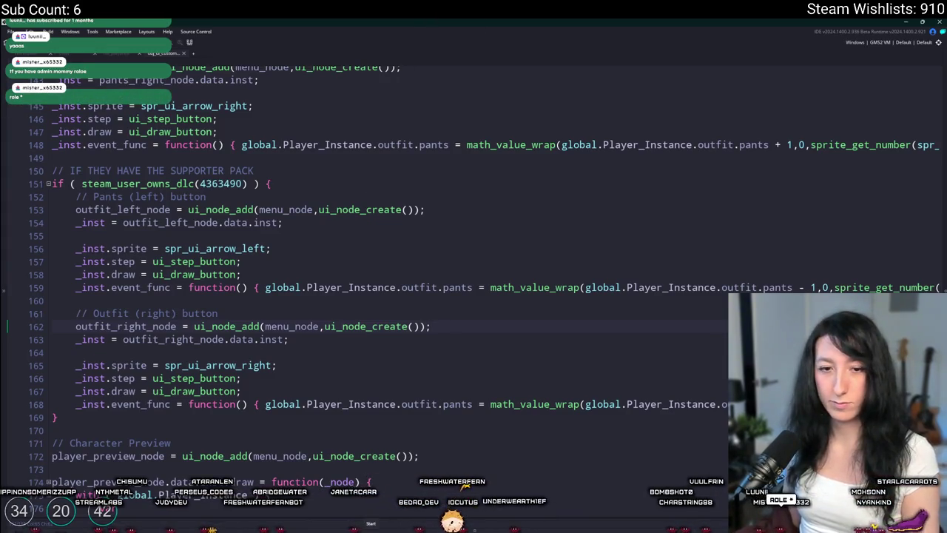
left_click(371, 528)
type("d")
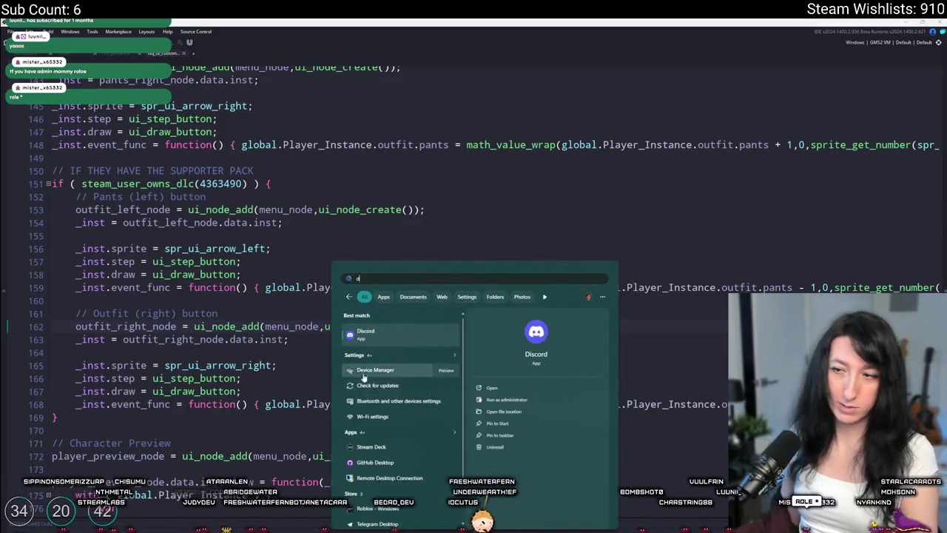
left_click(377, 334)
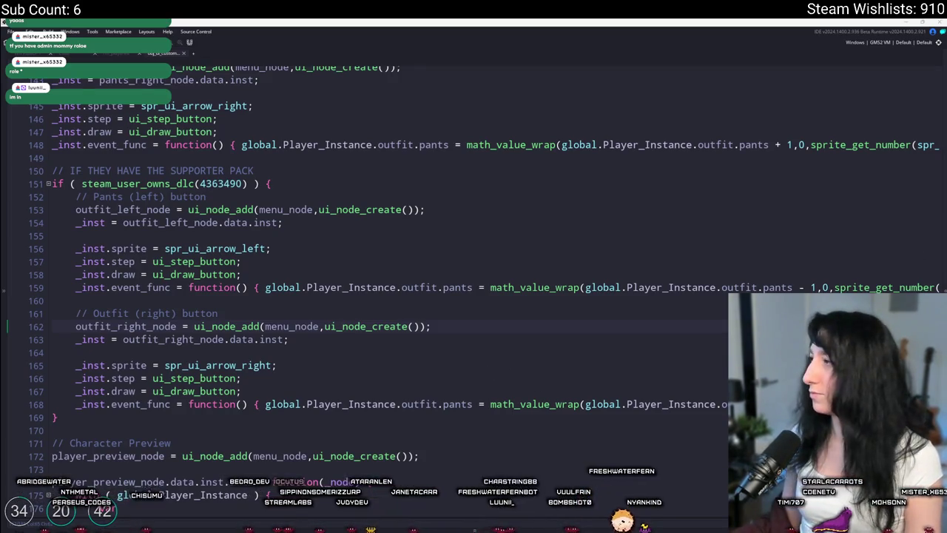
key("alt+Tab")
scroll(83, 386, "down", 1)
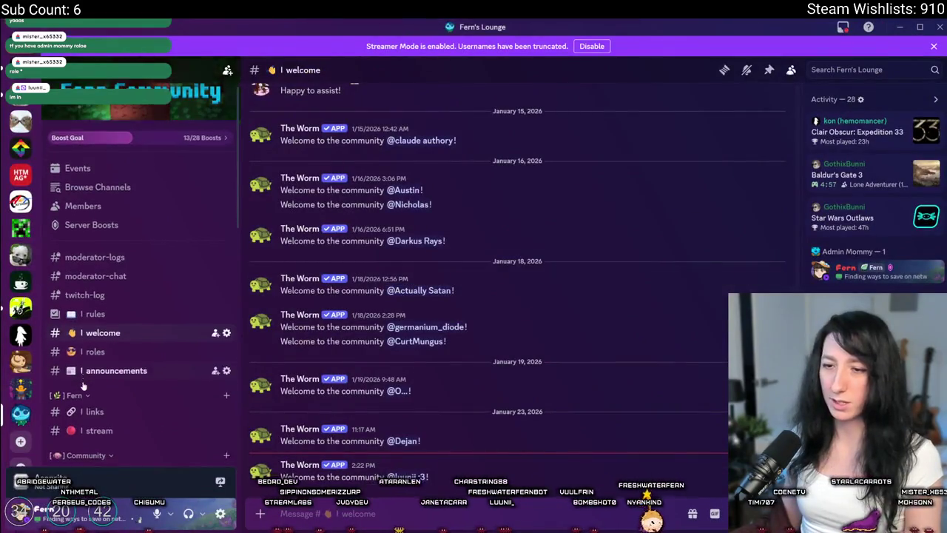
Switch to #chat and view the top leaderboard user's profile card with all roles
scroll(83, 385, "down", 3)
left_click(104, 368)
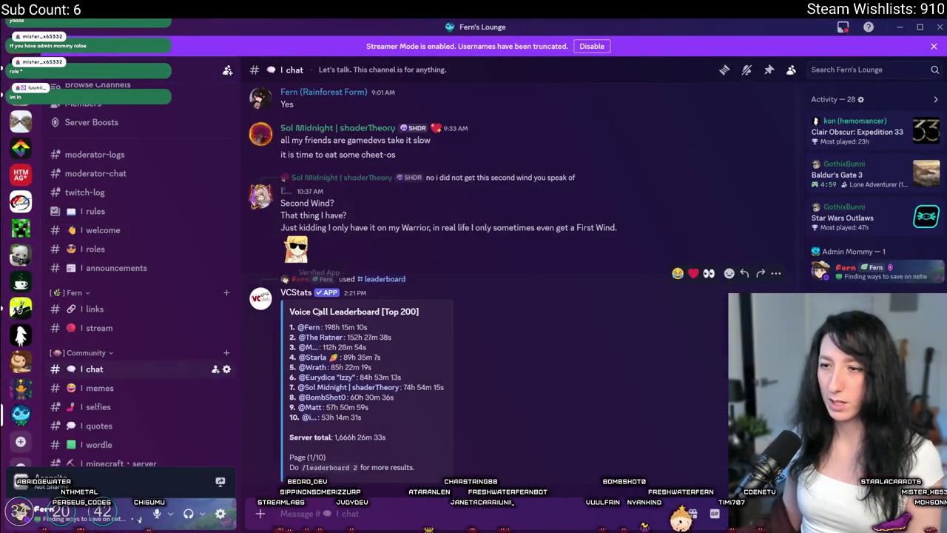
left_click(311, 327)
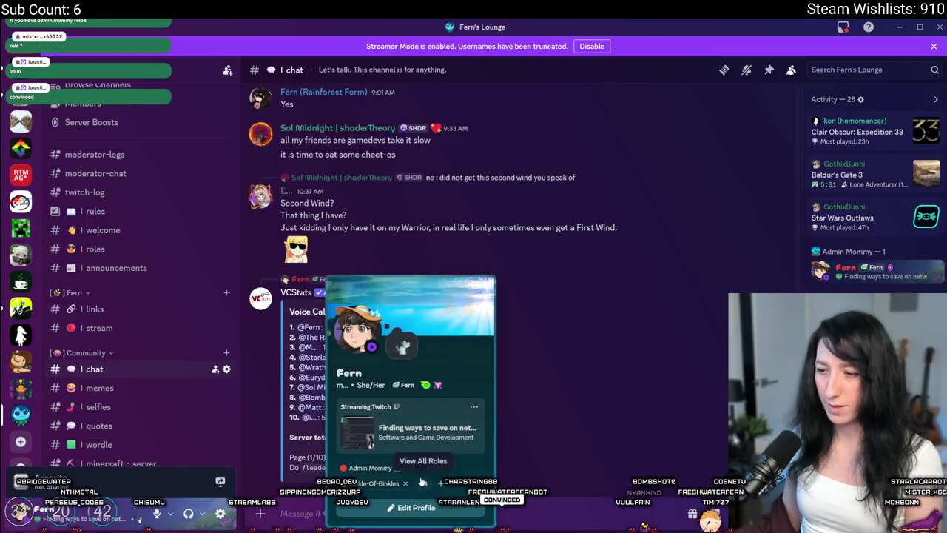
left_click(423, 482)
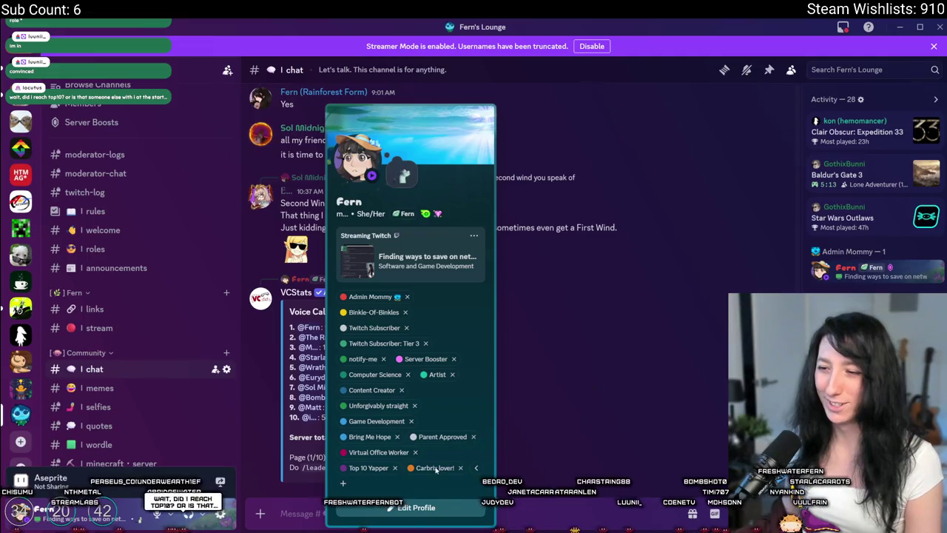
left_click(590, 344)
Check the tenth leaderboard user's profile card, then show the channel's pinned messages
key("alt+Tab")
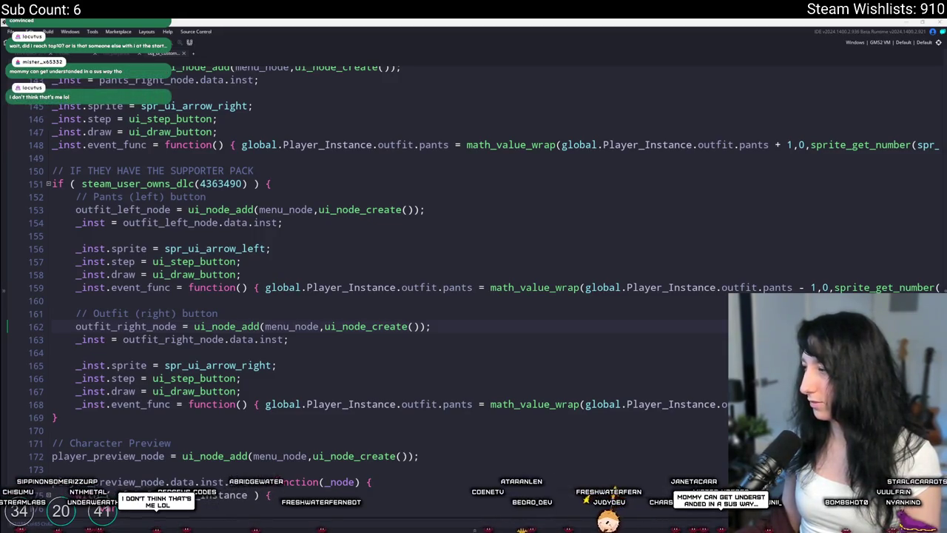
key("alt+Tab")
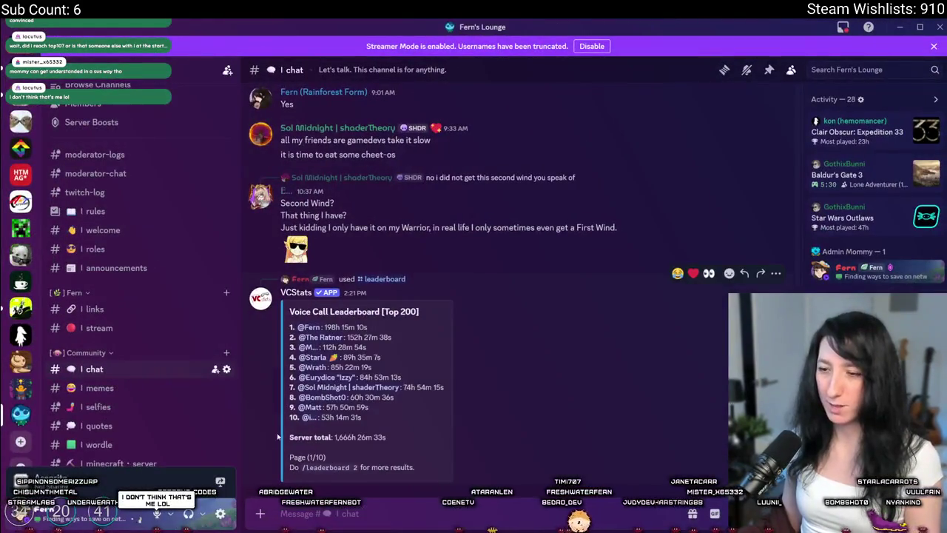
left_click(308, 418)
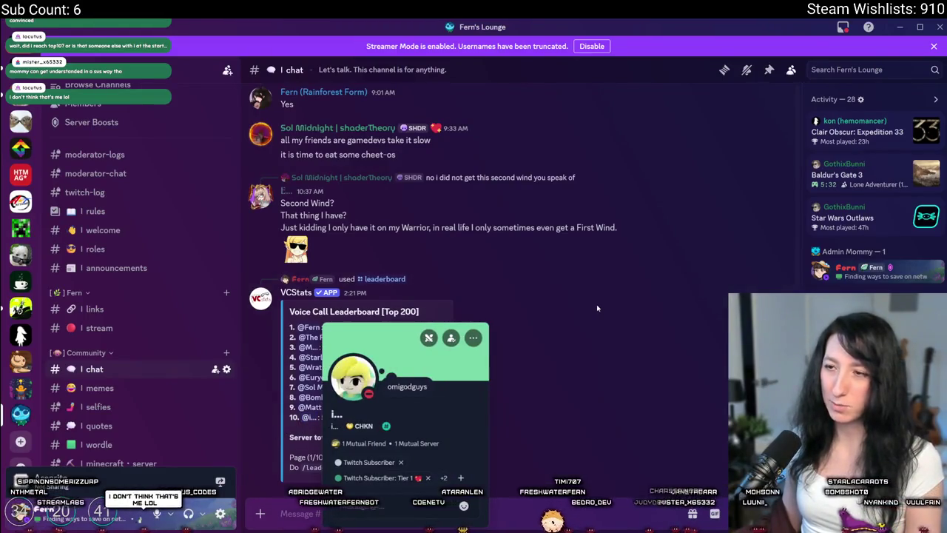
left_click(469, 322)
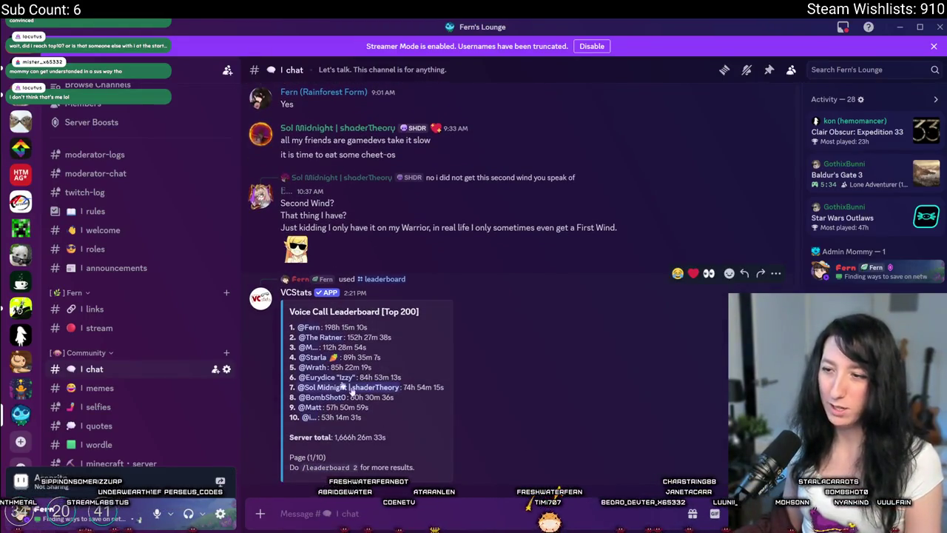
scroll(318, 338, "up", 15)
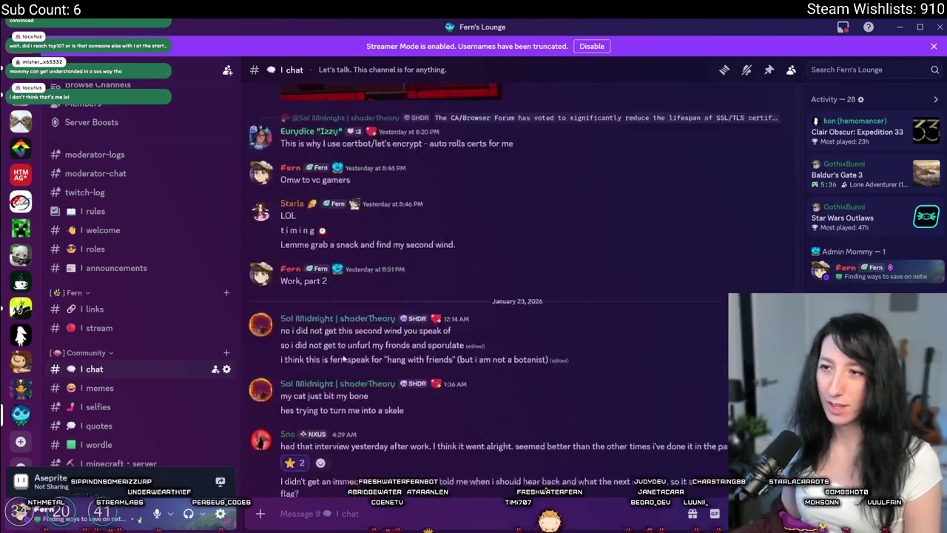
scroll(357, 364, "down", 15)
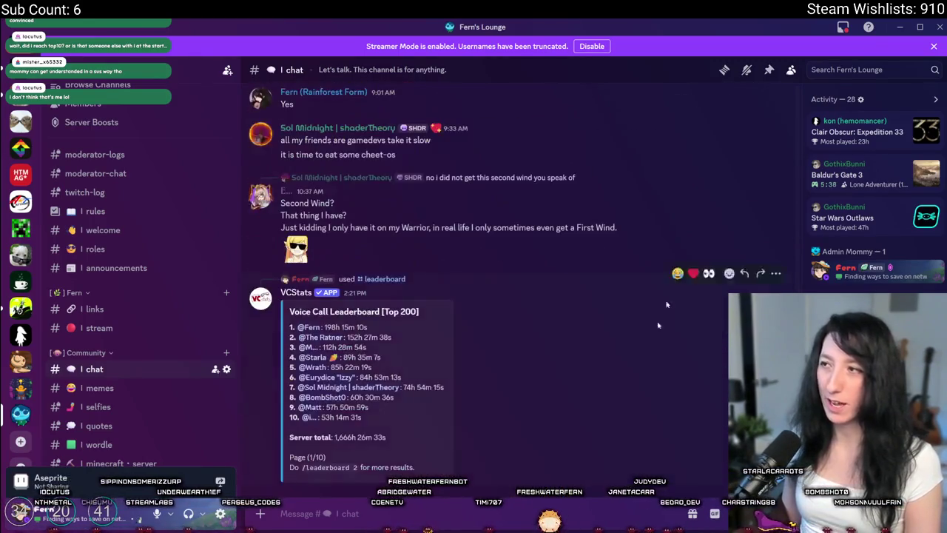
left_click(769, 69)
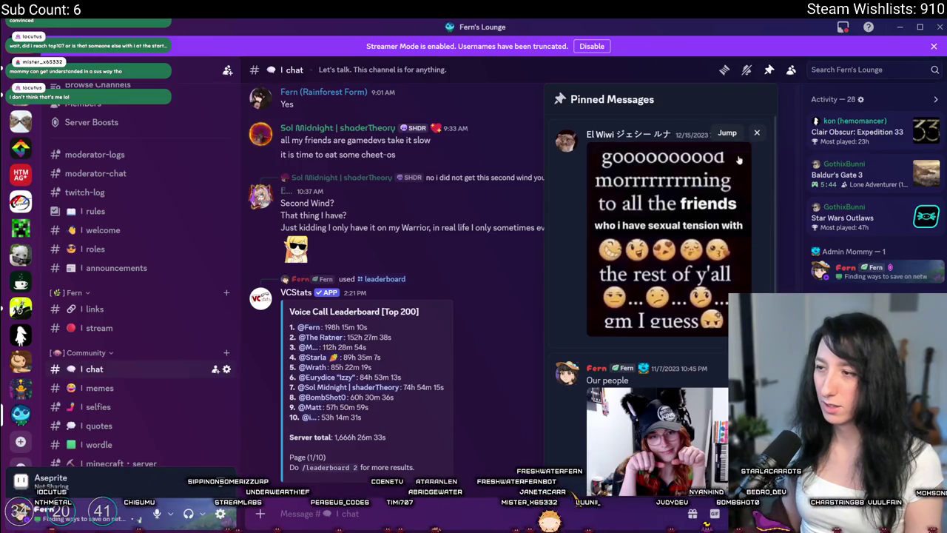
Unpin the good-morning, Our people and Paul Revere's Midnight posts, confirming each removal
left_click(756, 134)
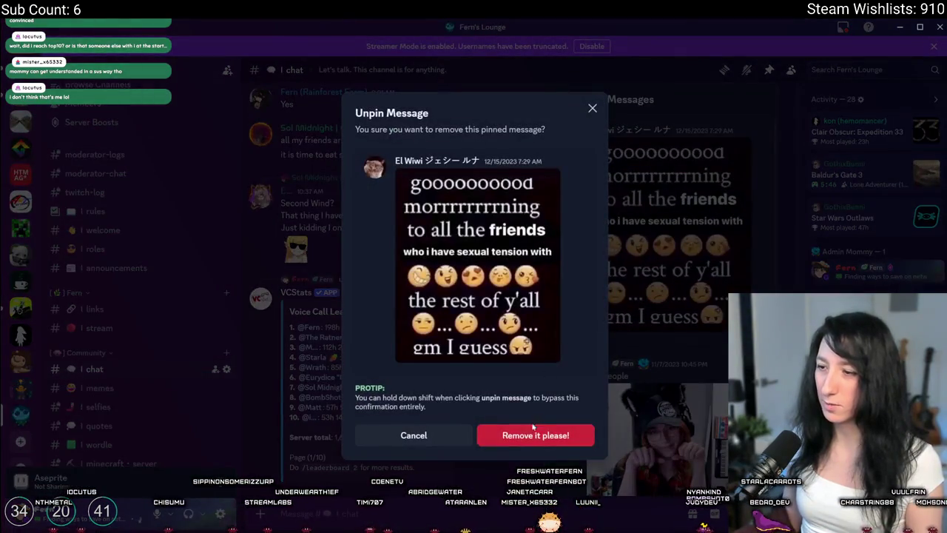
key("Escape")
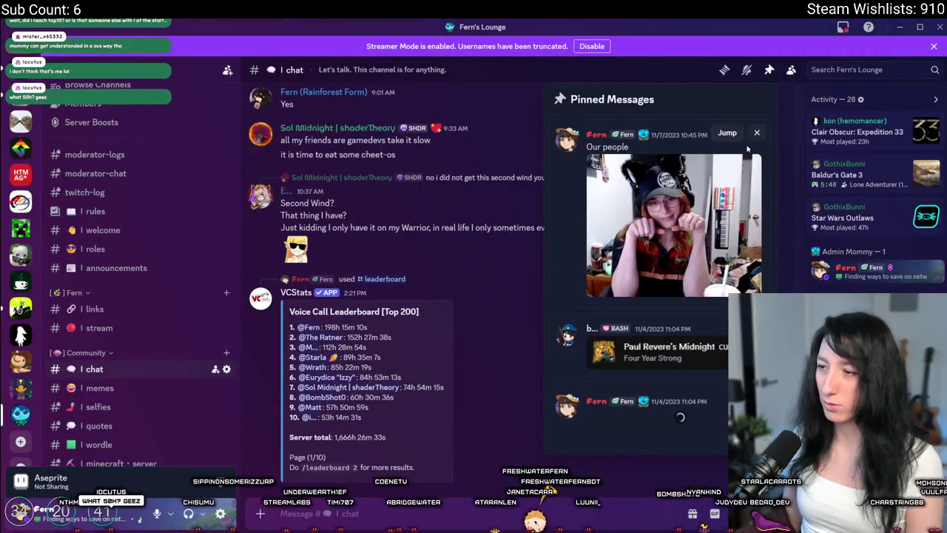
left_click(757, 134)
left_click(581, 421)
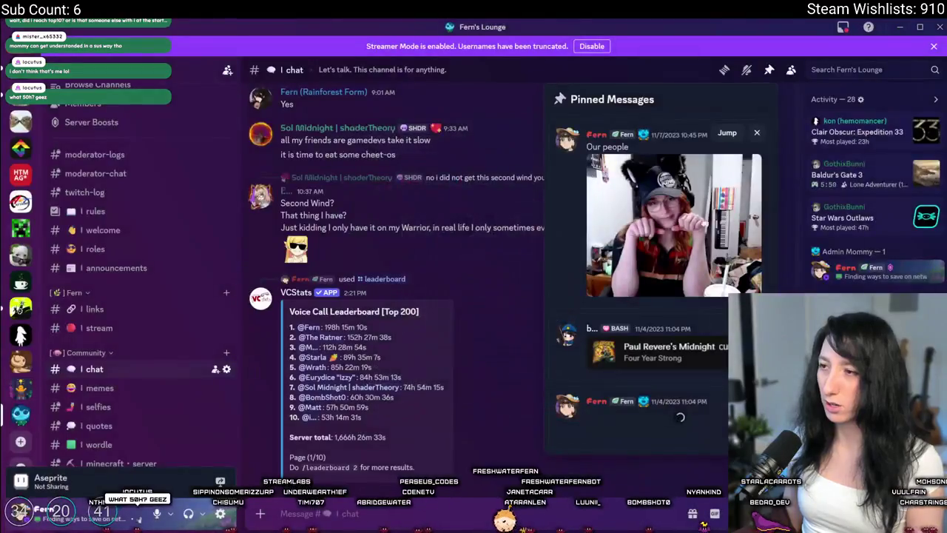
left_click(756, 133)
left_click(529, 361)
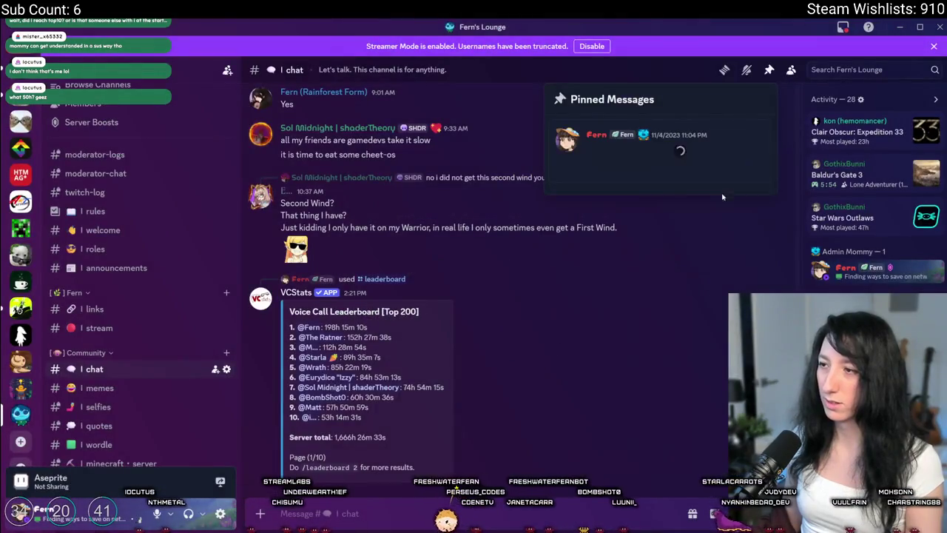
left_click(769, 71)
key("alt+Tab")
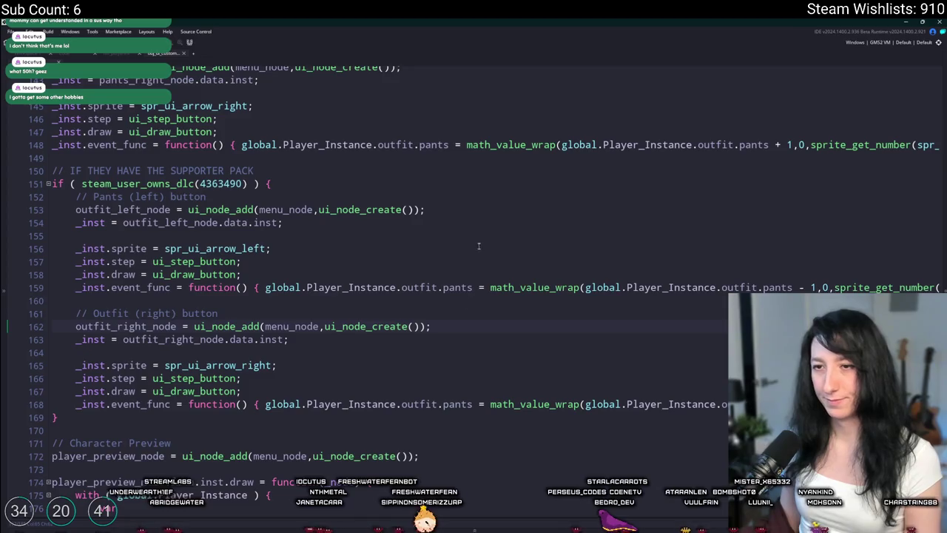
Rename the left-button comment from Pants to Outfit
double_click(113, 314)
key("ctrl+c")
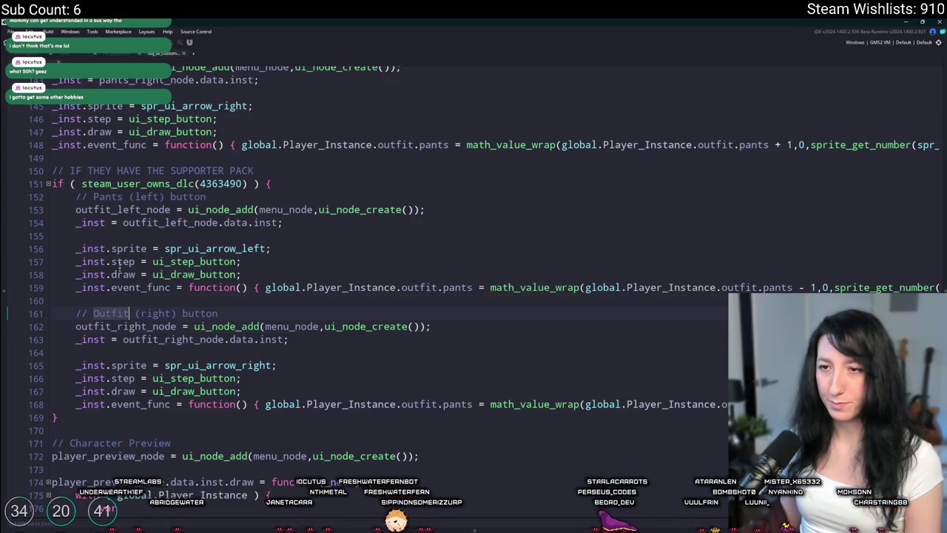
double_click(108, 196)
key("ctrl+v")
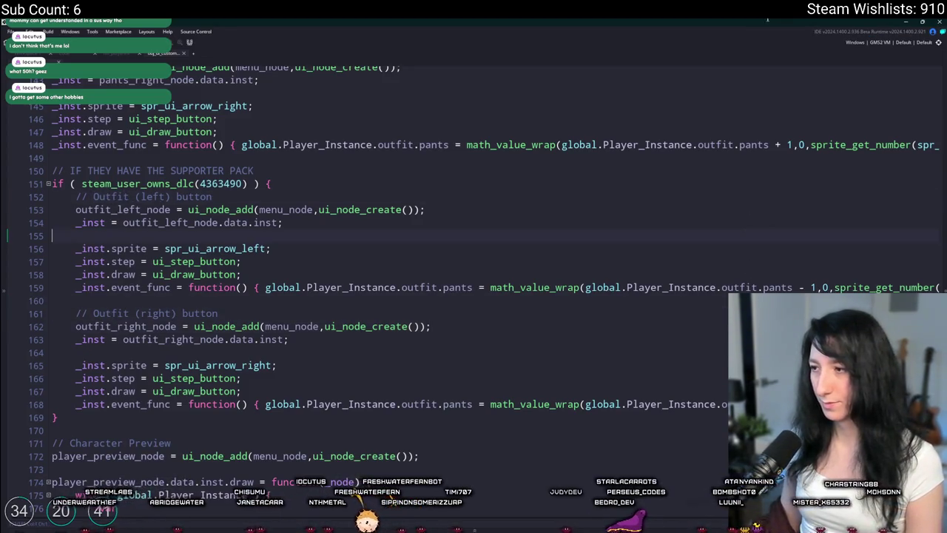
Replace outfit.pants with outfit.outfit in both event_func lines
double_click(457, 287)
type("outfit")
double_click(456, 287)
key("ctrl+c")
double_click(460, 404)
key("ctrl+v")
double_click(782, 287)
key("ctrl+v")
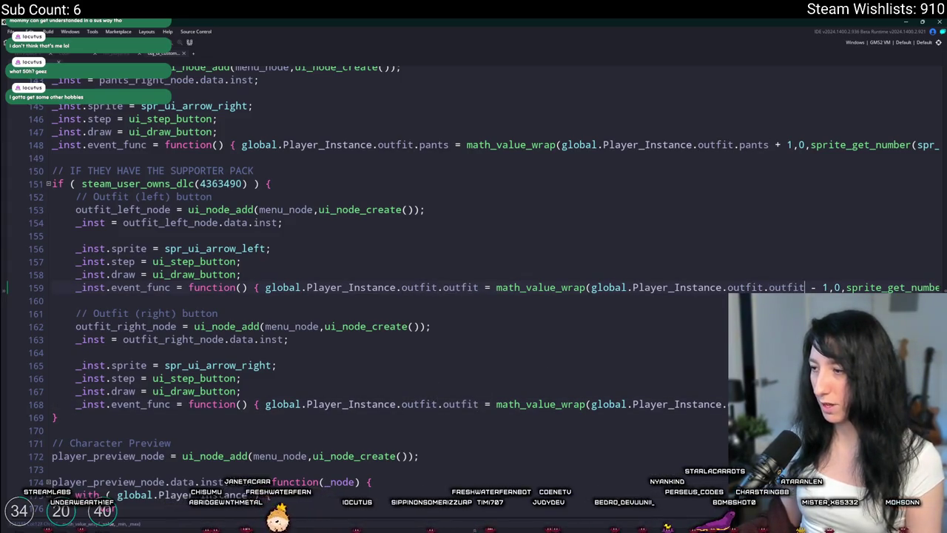
key("End")
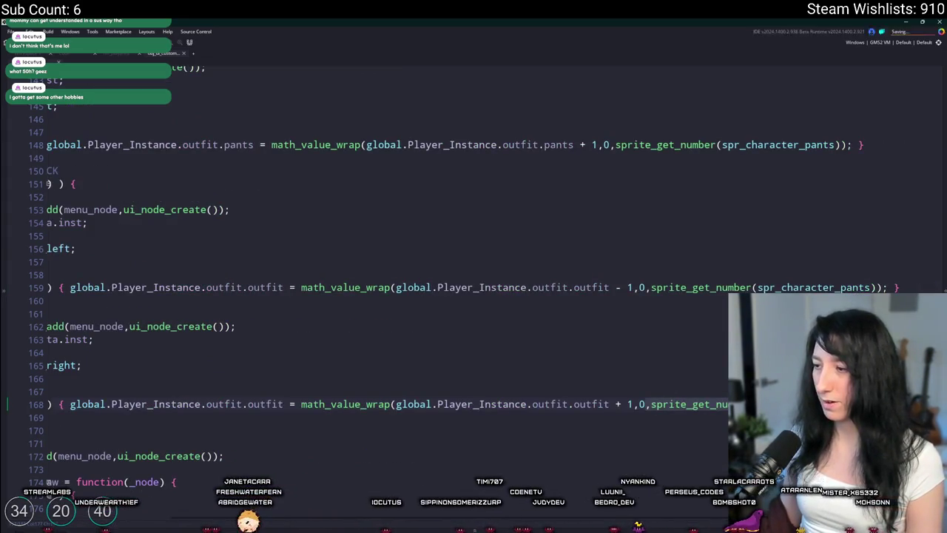
key("Home")
left_click(266, 365)
left_click(402, 303)
Close the full-size code editor and open obj_ui_customize's Step event
scroll(402, 304, "up", 2)
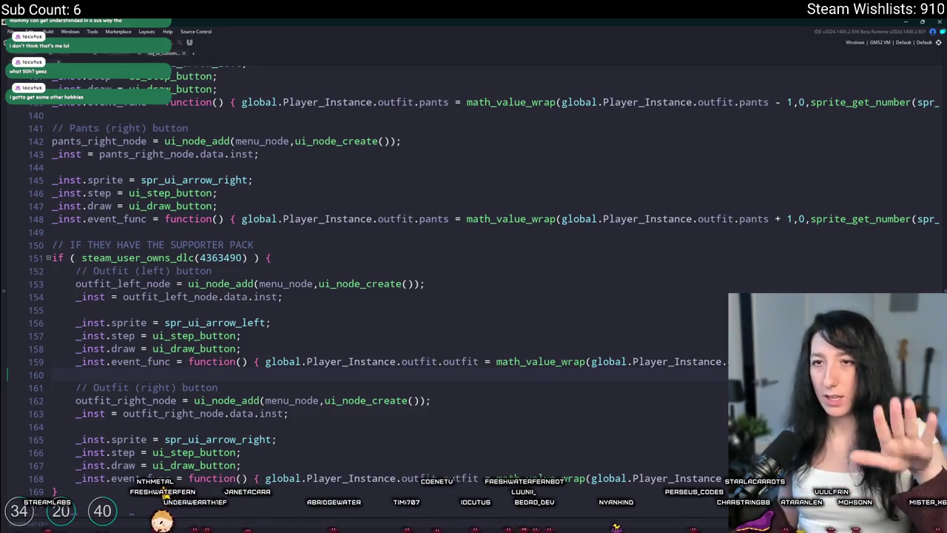
key("ctrl+w")
double_click(103, 173)
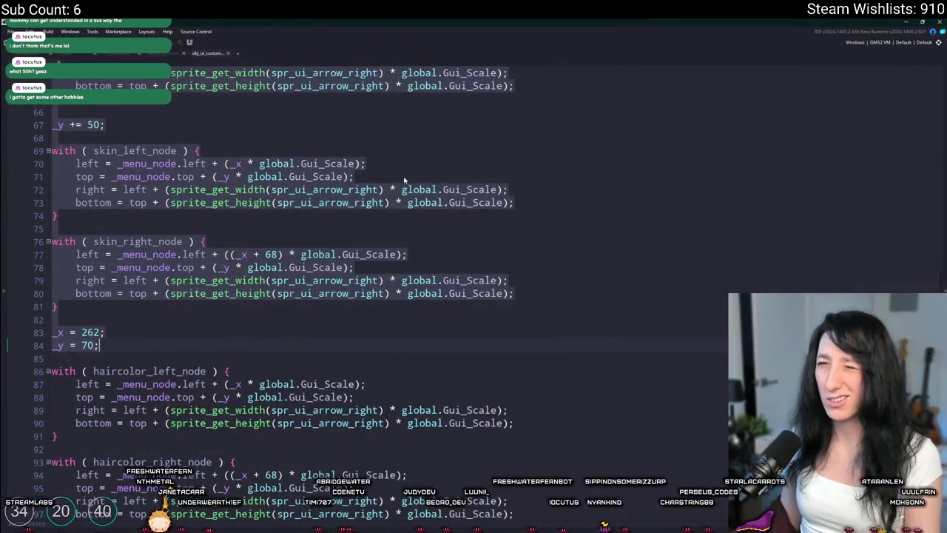
Copy the skin arrow node positioning blocks and paste them below the pants row
scroll(402, 227, "up", 5)
scroll(263, 261, "down", 8)
left_click_drag(158, 268, 9, 270)
mouse_move(7, 233)
left_mouse_down()
mouse_move(53, 167)
mouse_move(89, 207)
mouse_move(222, 248)
mouse_move(222, 526)
left_mouse_up()
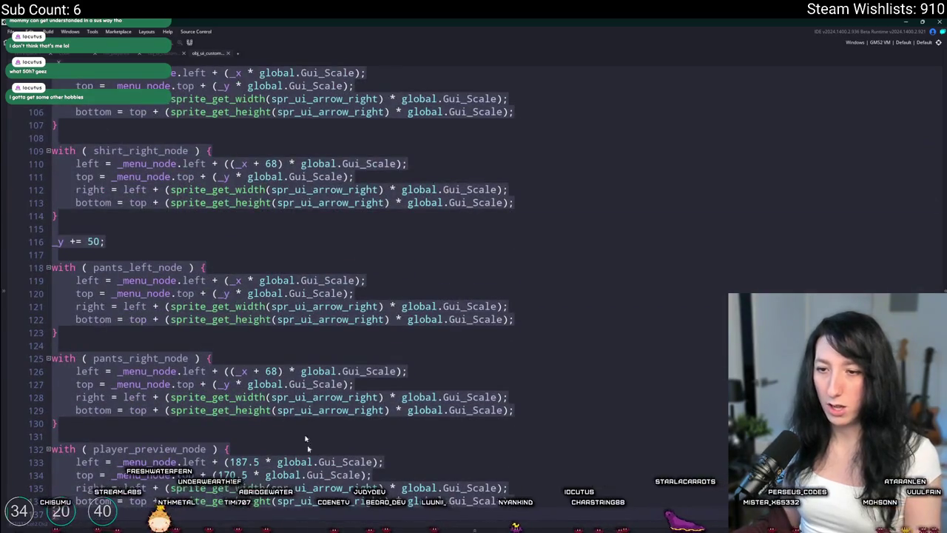
left_click(248, 293)
scroll(220, 357, "down", 1)
left_click(74, 395)
key("ctrl+v")
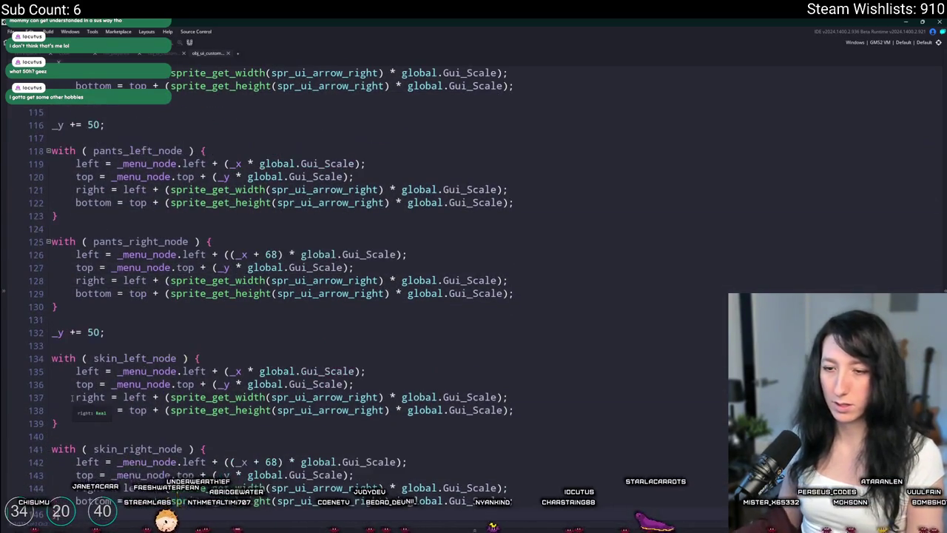
scroll(95, 460, "down", 2)
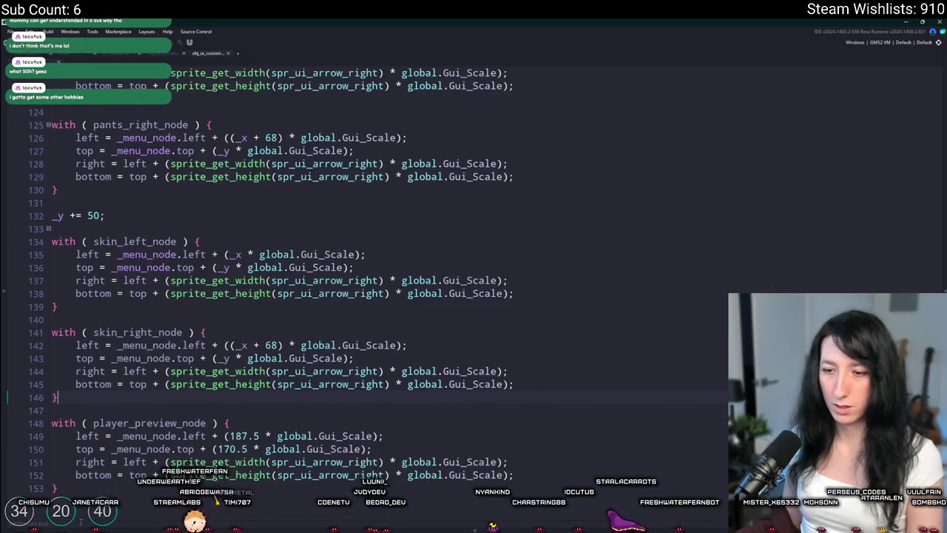
left_click_drag(20, 490, 21, 414)
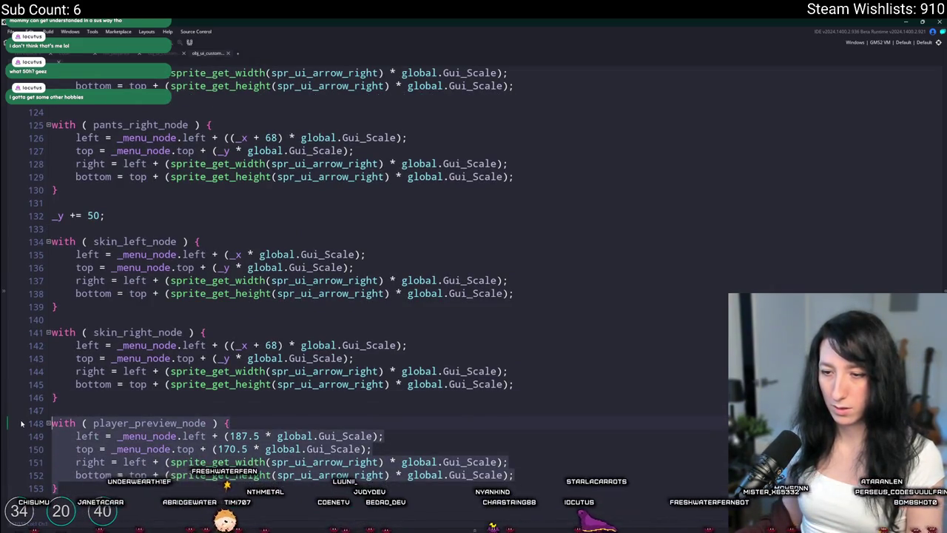
left_click(119, 321)
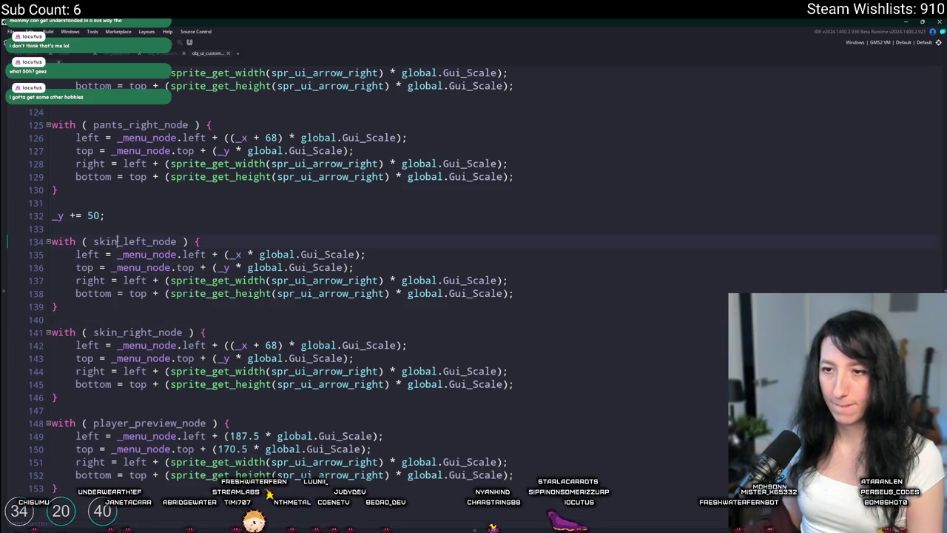
Rename the pasted nodes to outfit_left_node and outfit_right_node, then open Draw GUI
left_click(93, 242)
key("Delete")
key("Delete")
key("Delete")
type("outfit")
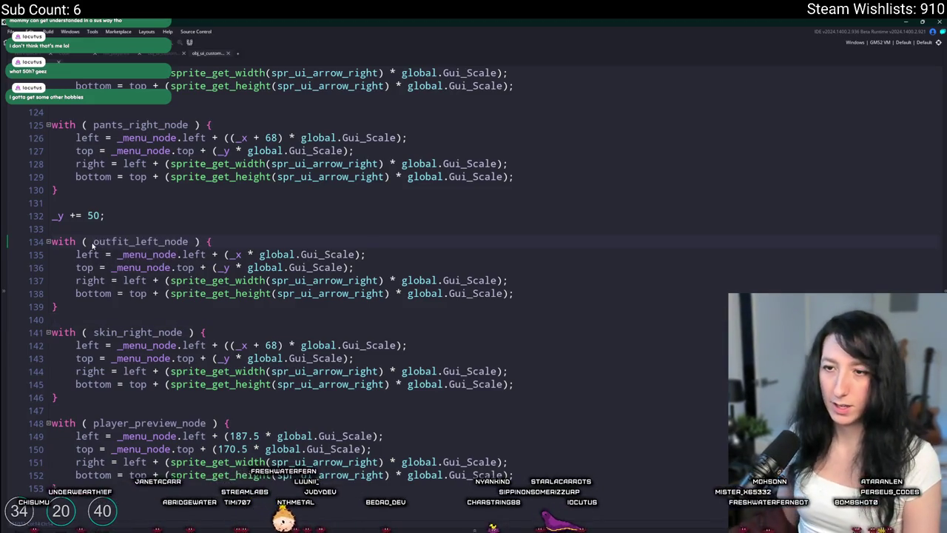
double_click(111, 332)
key("ctrl+v")
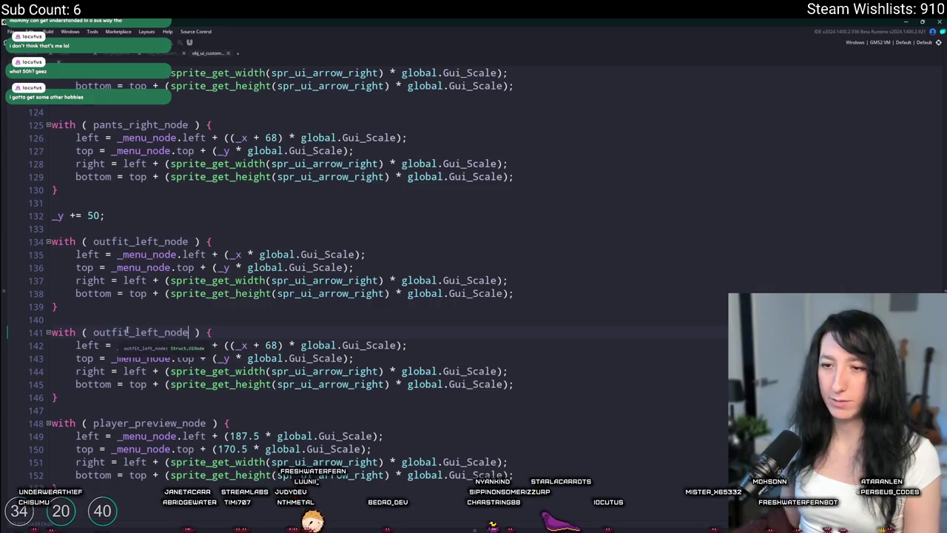
double_click(155, 332)
type("right")
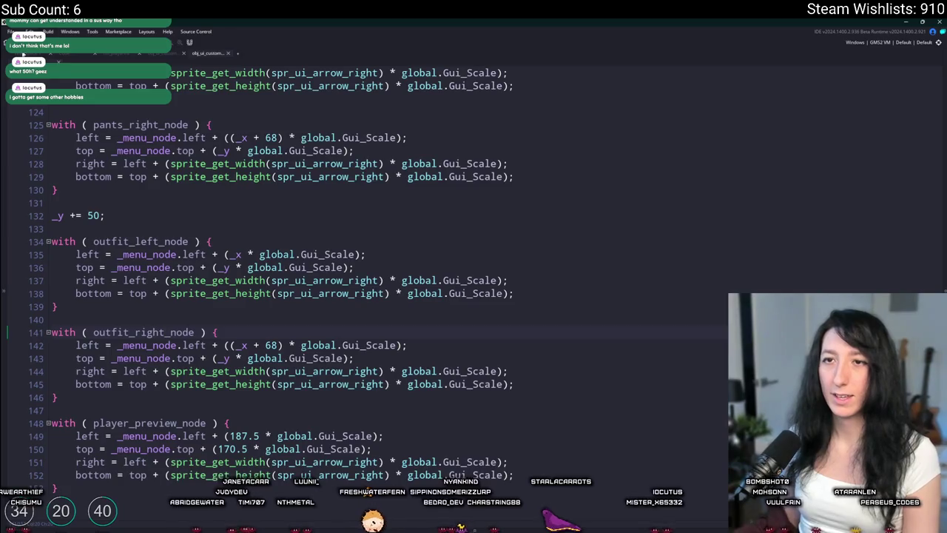
key("ctrl+w")
double_click(111, 182)
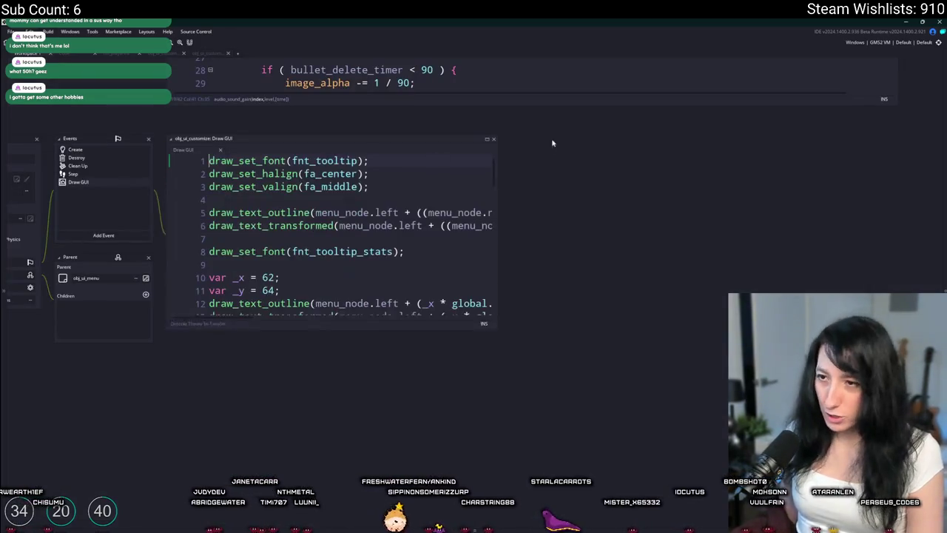
Duplicate the Skin label drawing lines below the Pants entry
left_click(488, 141)
scroll(487, 141, "down", 6)
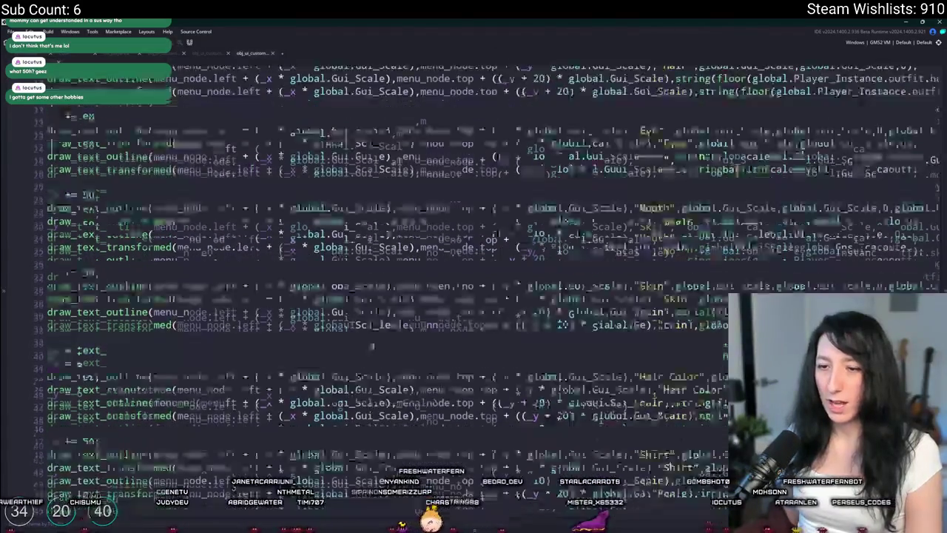
key("End")
key("shift+Up")
key("shift+Up")
key("shift+Up")
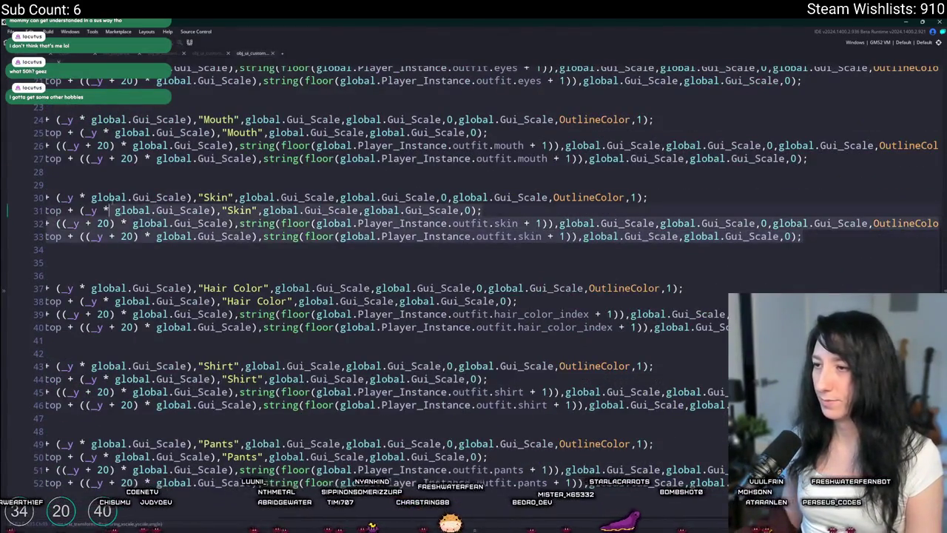
key("shift+Home")
key("End")
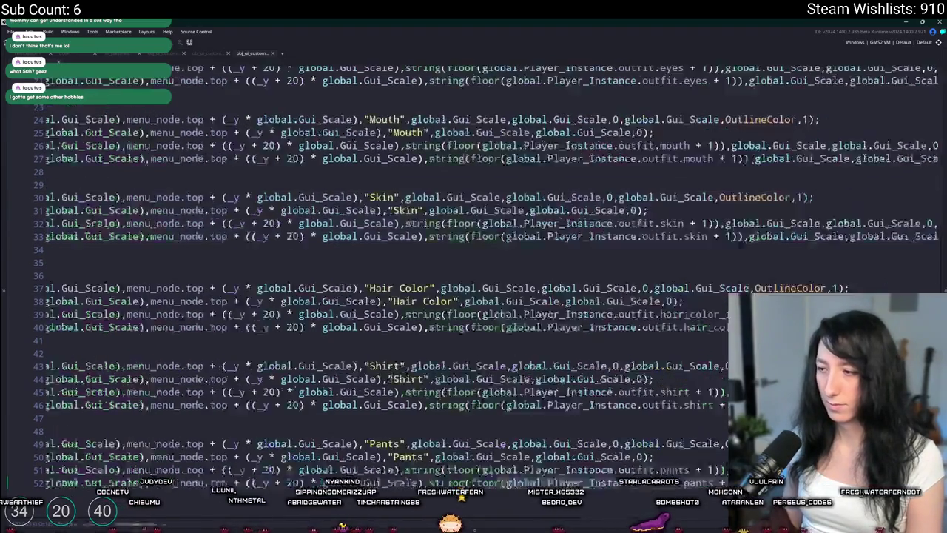
key("Home")
key("End")
key("Return")
key("Return")
key("ctrl+v")
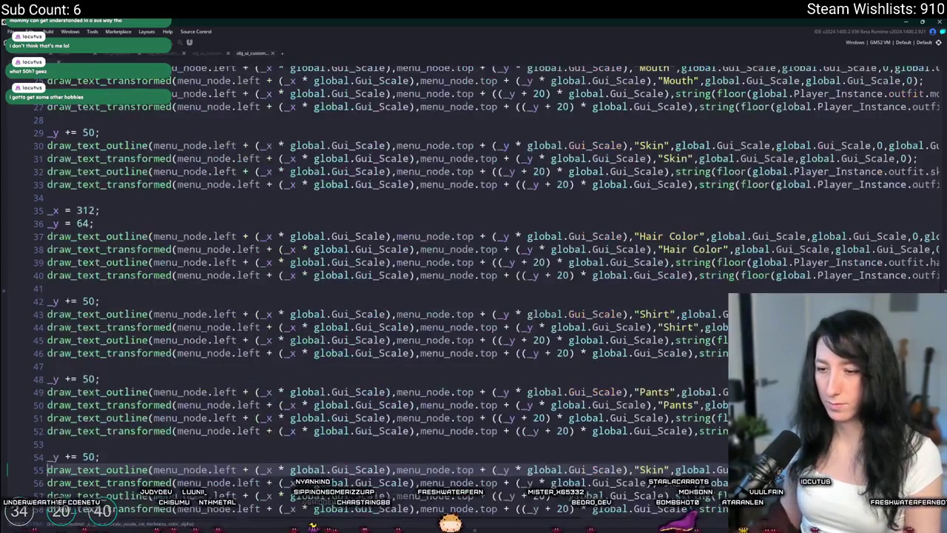
Change the copied label to "Outfit" and its value to outfit.outfit
double_click(651, 444)
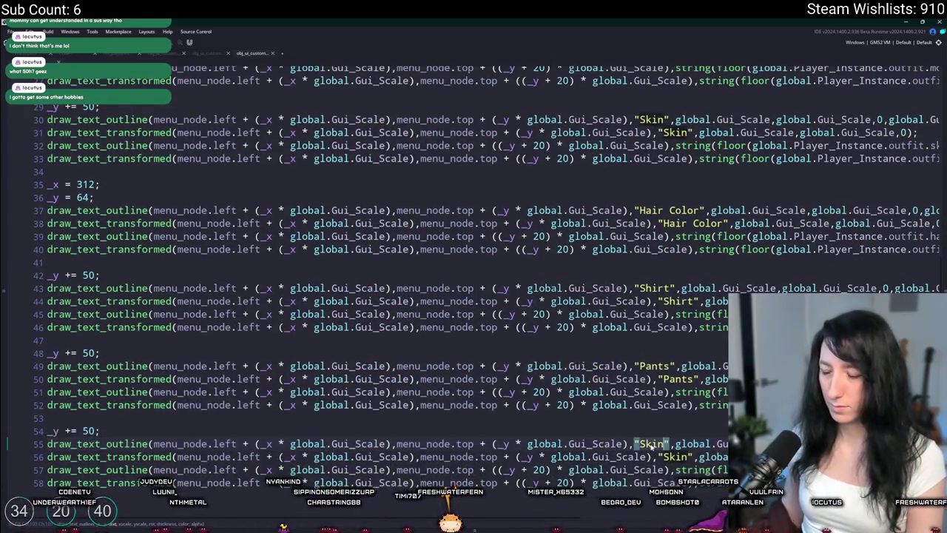
type("Out")
key("BackSpace")
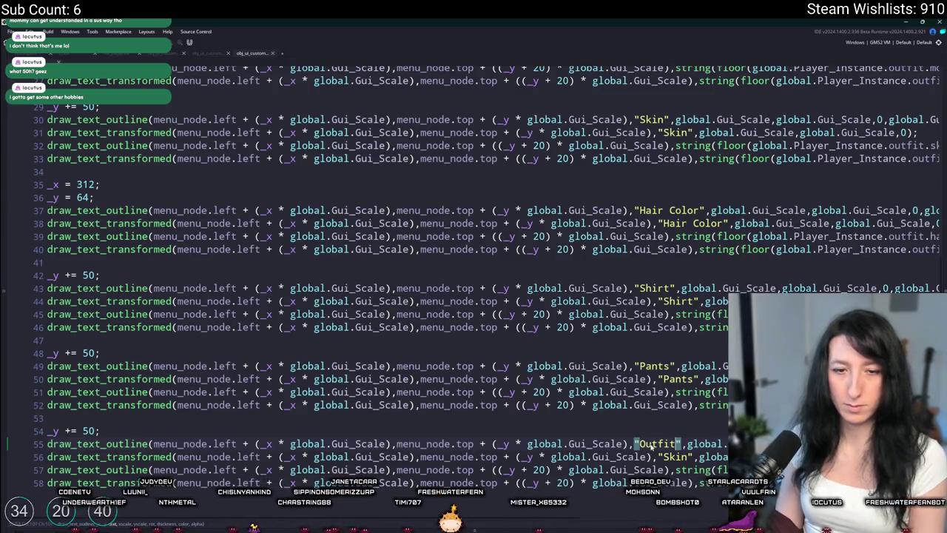
key("Down")
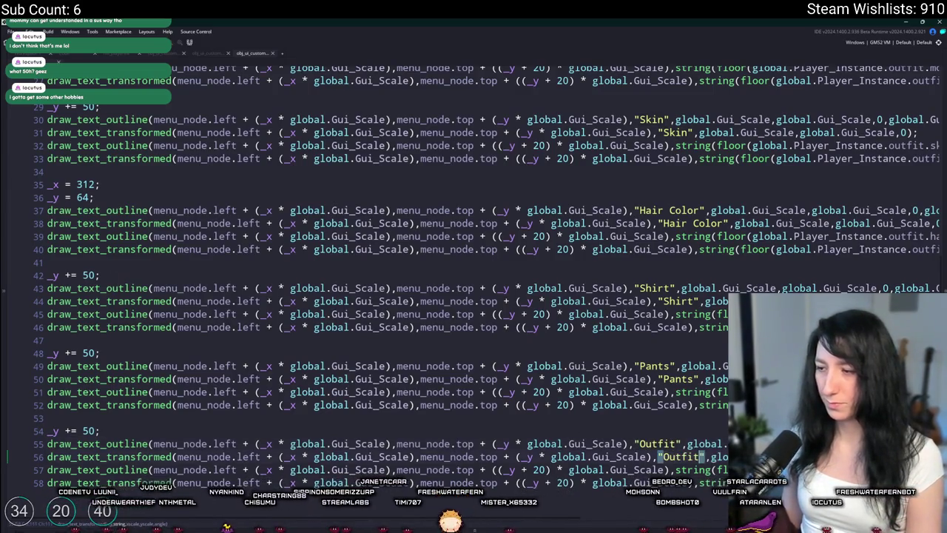
scroll(626, 464, "right", 5)
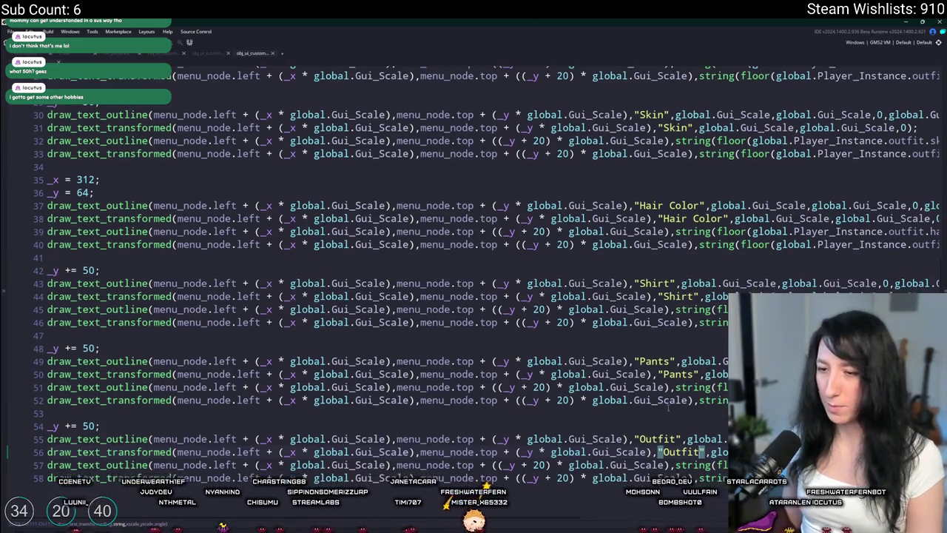
left_click(659, 469)
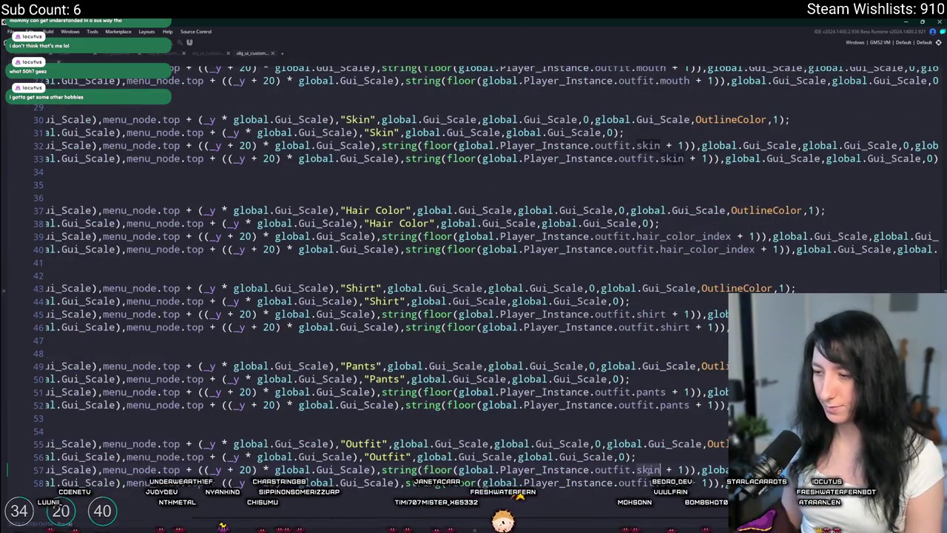
type("outfit")
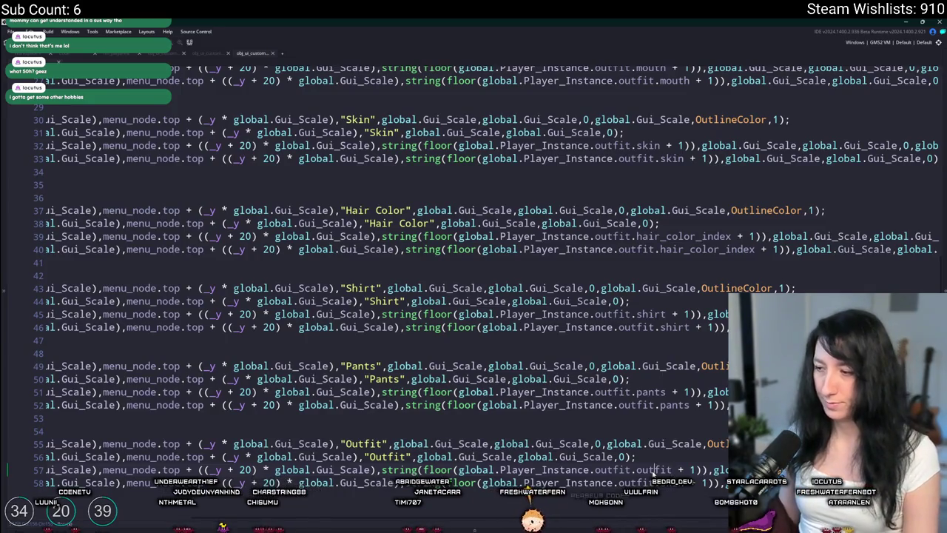
scroll(719, 449, "right", 5)
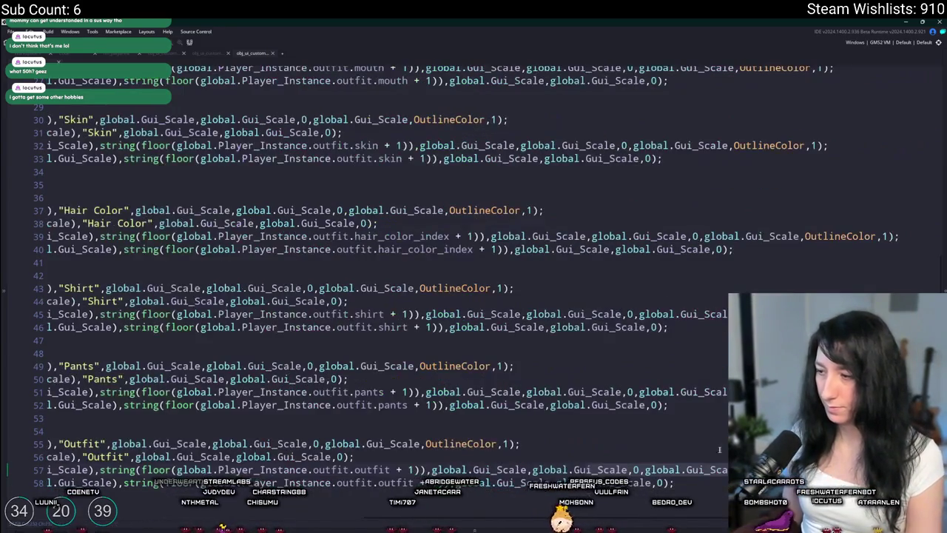
left_click(246, 424)
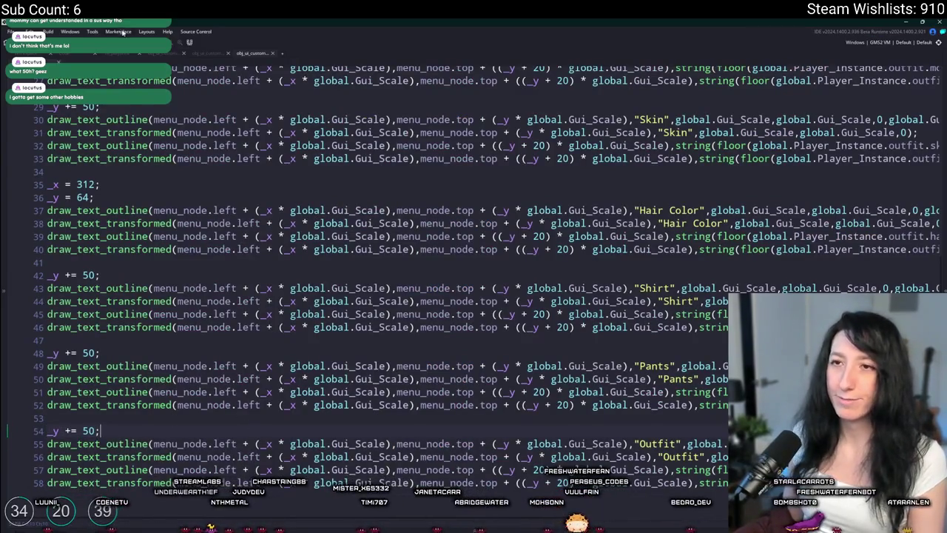
middle_click(249, 56)
In scr_networking, duplicate the outfit.shirt buffer_write line as an outfit.outfit write
key("ctrl+t")
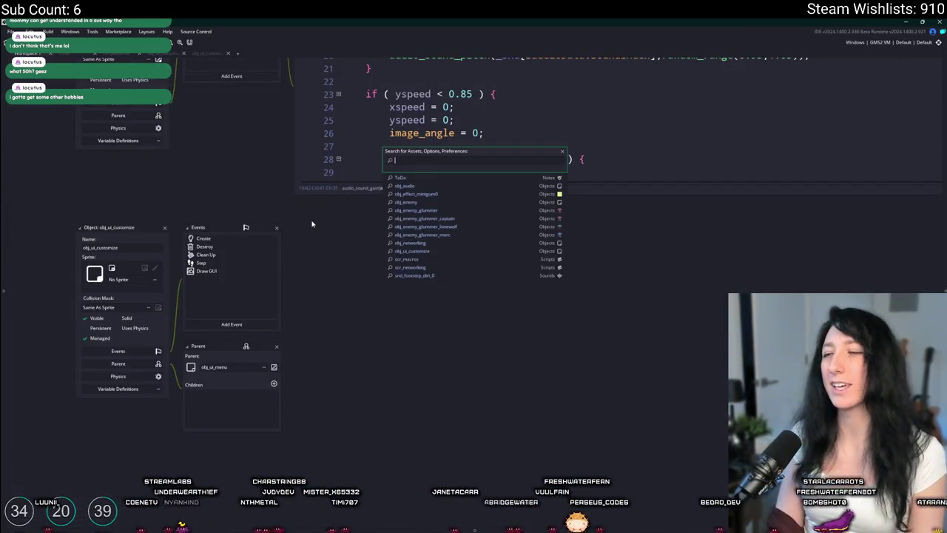
type("onet")
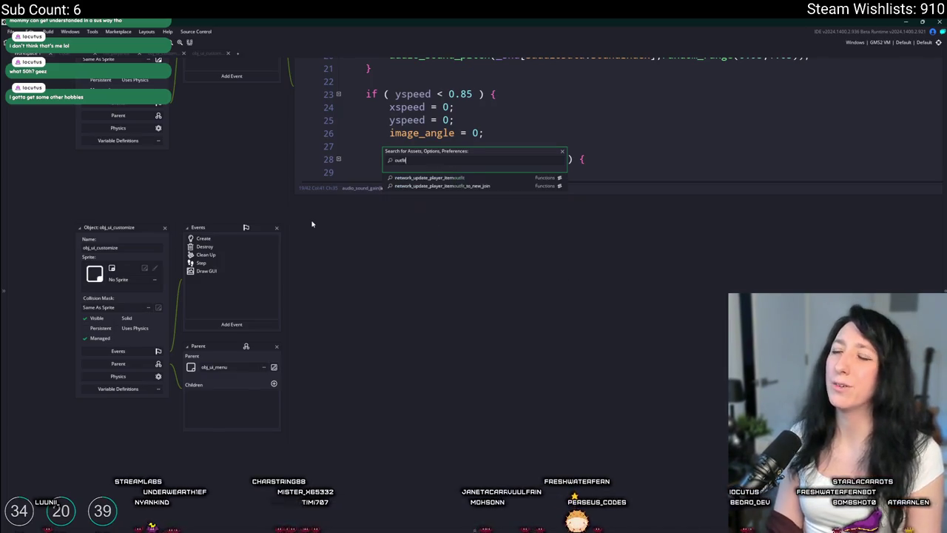
key("Return")
left_click(287, 137)
key("ctrl+d")
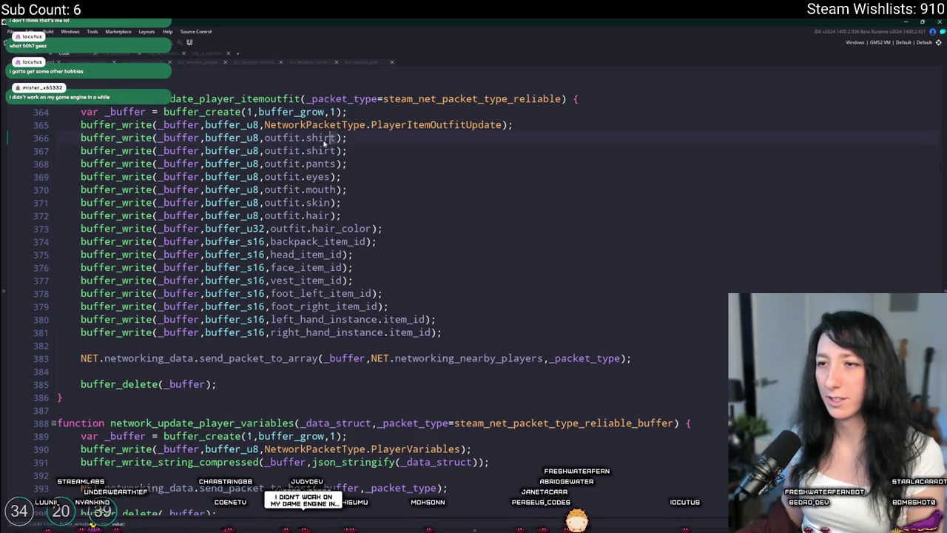
type("outfit")
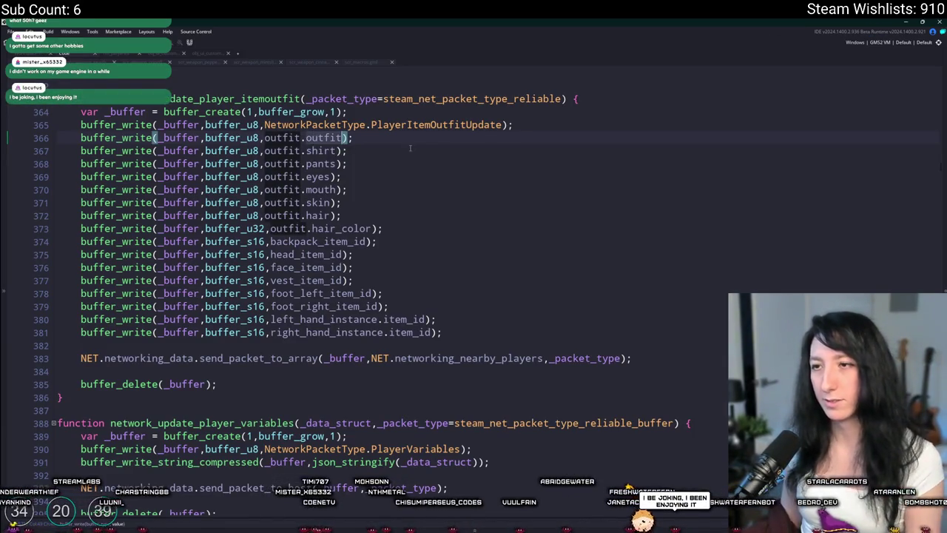
left_click(415, 212)
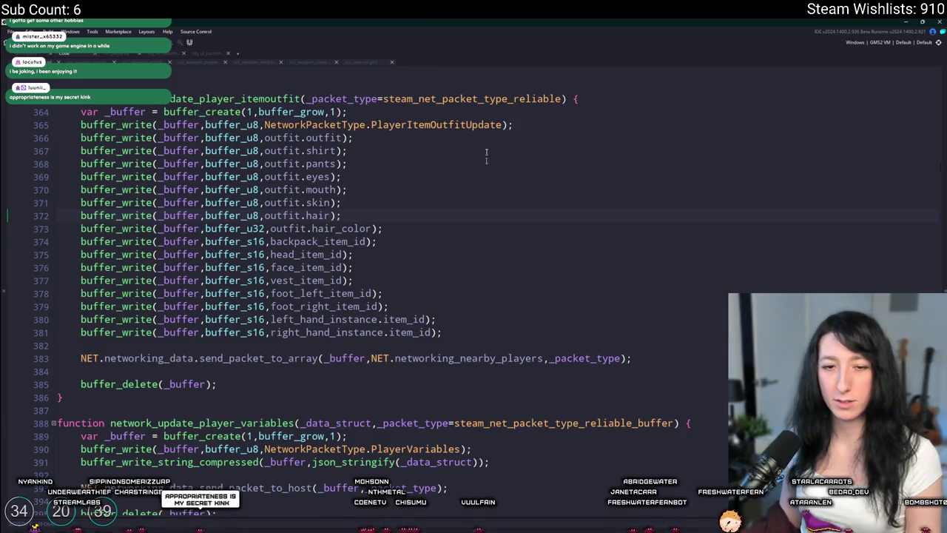
Open the obj_player object through the asset search 'j_player'
key("ctrl+t")
type("ob")
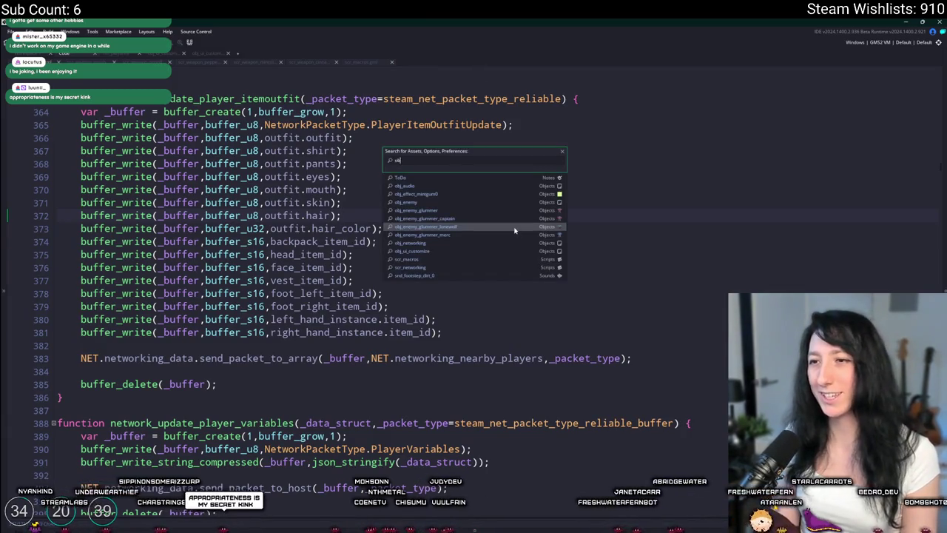
type("j_player")
key("Return")
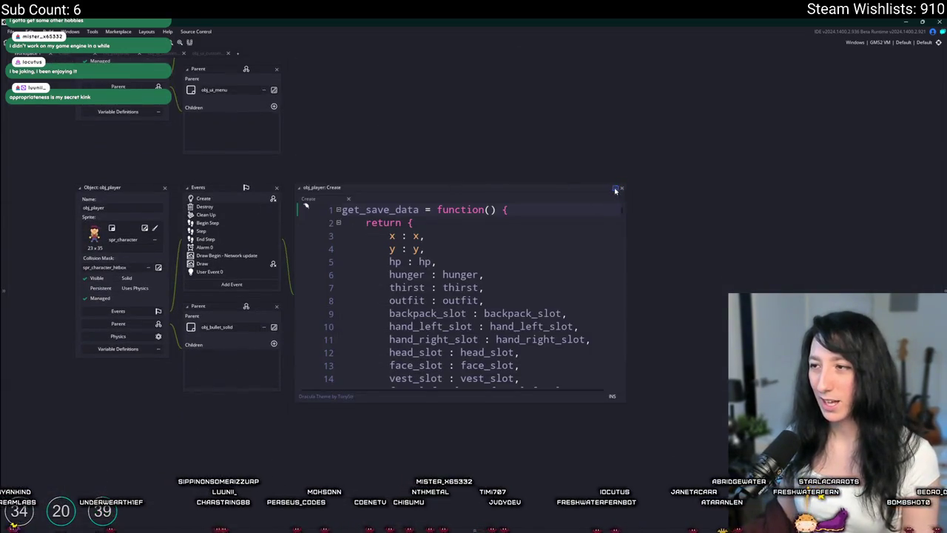
Search obj_player's Create code for 'outfit' to locate the outfit struct
left_click(615, 190)
key("ctrl+f")
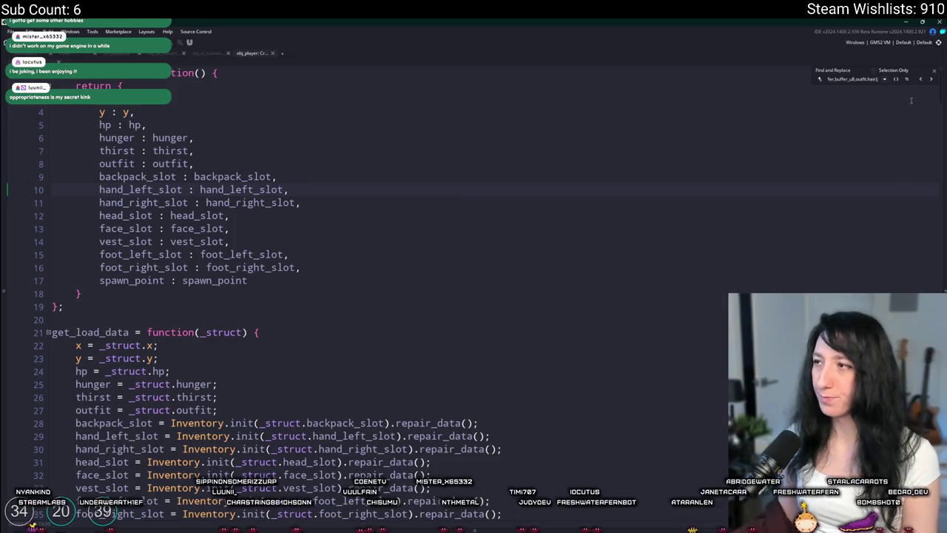
type("outfit")
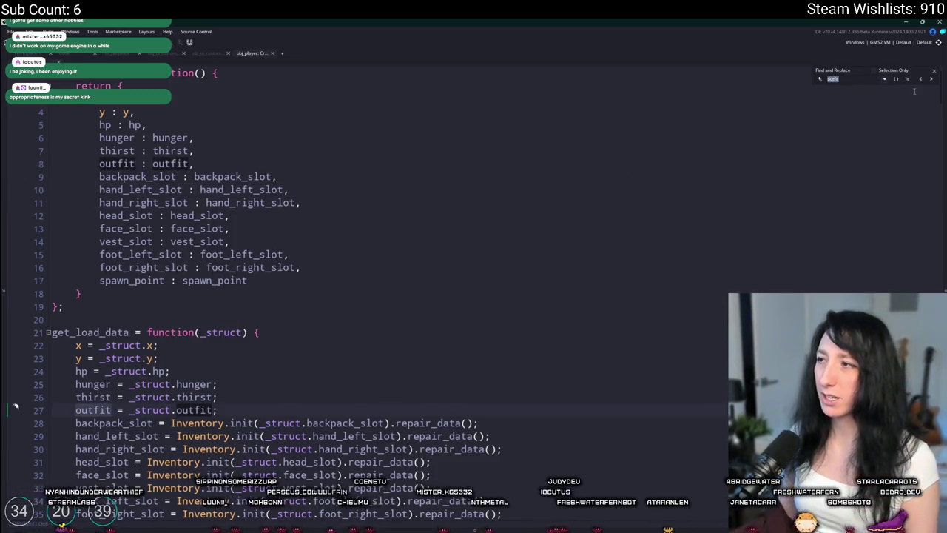
left_click(929, 79)
left_click(929, 79)
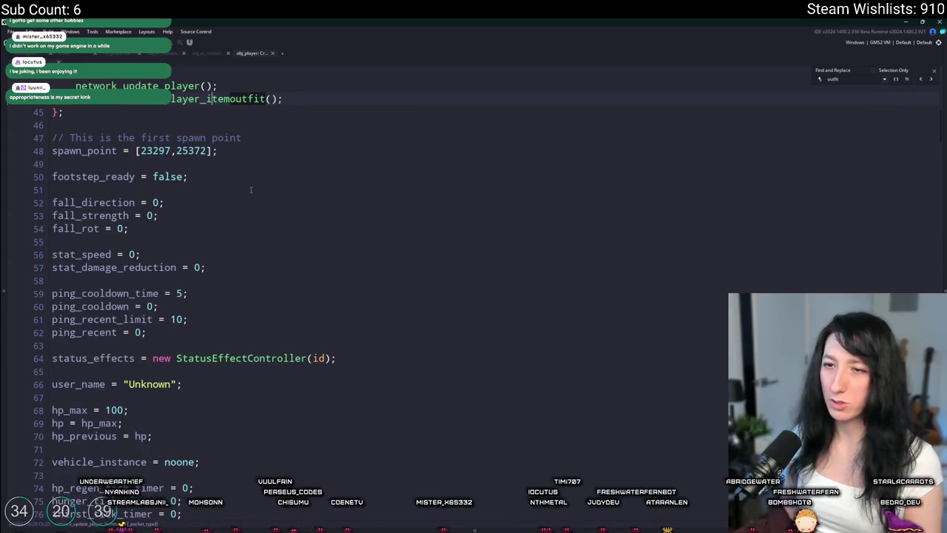
type("=")
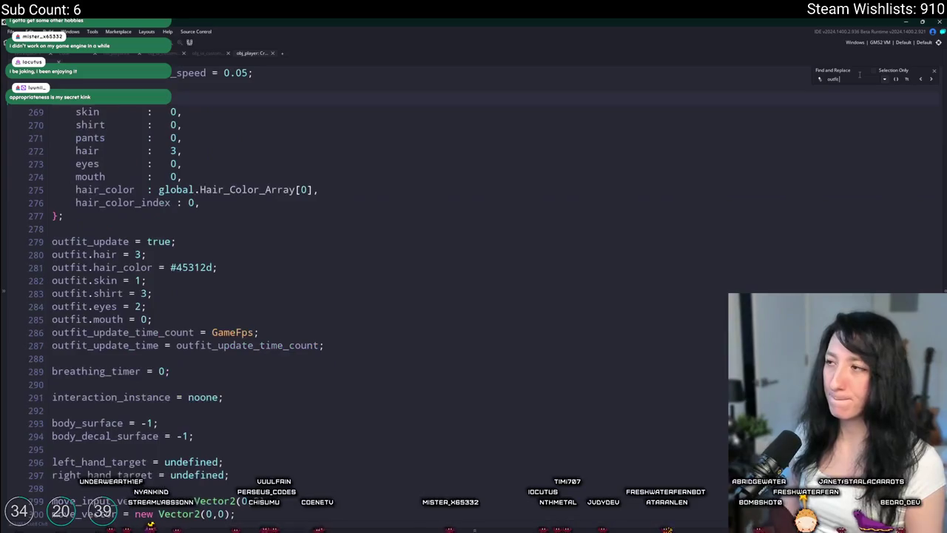
key("BackSpace")
key("BackSpace")
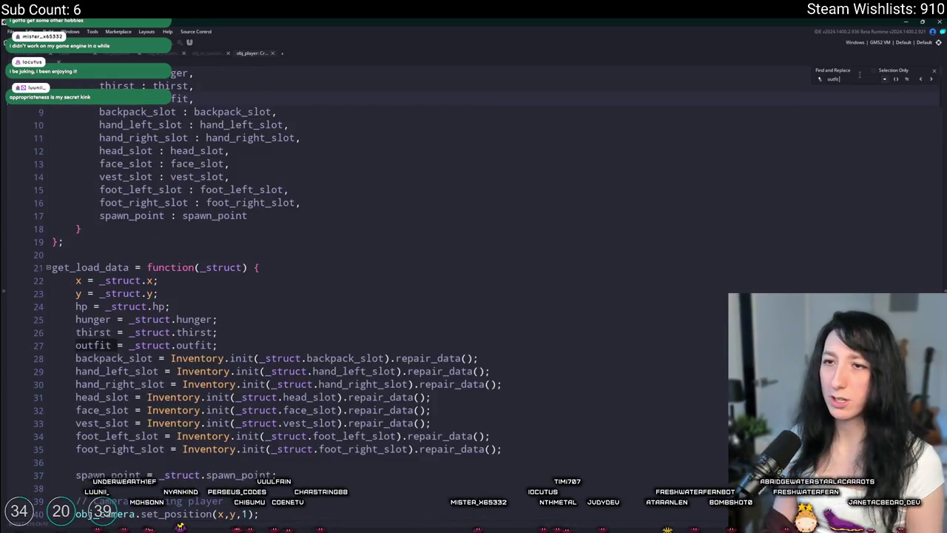
scroll(442, 236, "up", 2)
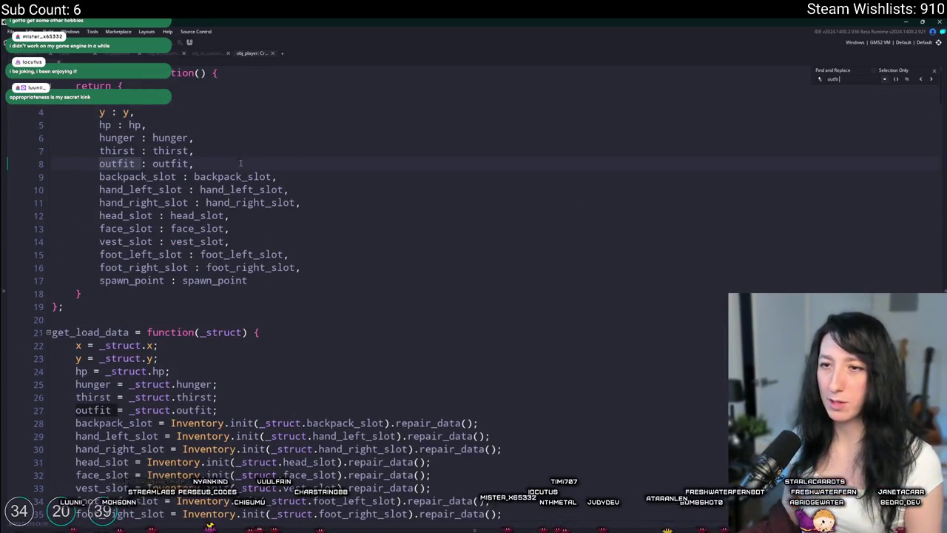
scroll(363, 296, "down", 6)
scroll(362, 296, "down", 20)
scroll(275, 256, "down", 20)
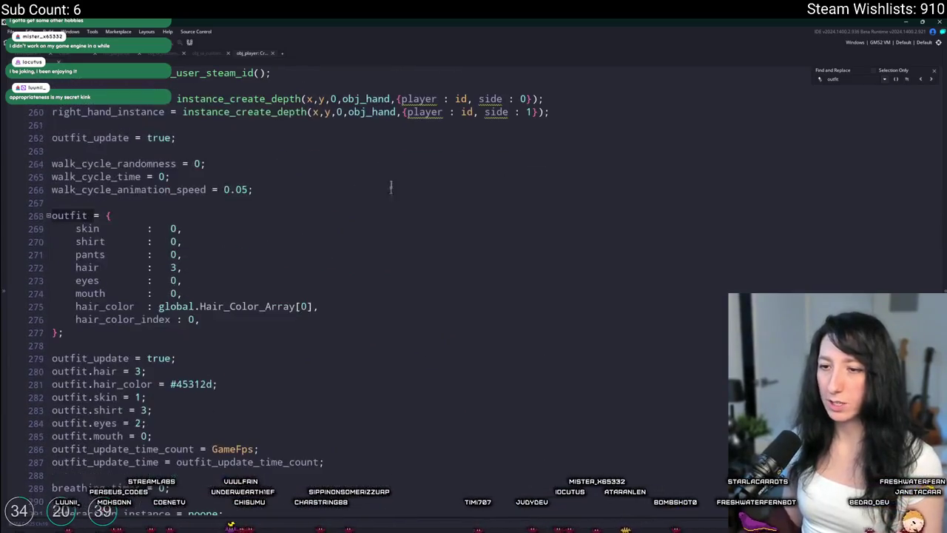
Add an outfit : 0 entry after hair_color_index in the outfit struct
left_click(278, 324)
key("Return")
type("outfit      : 0")
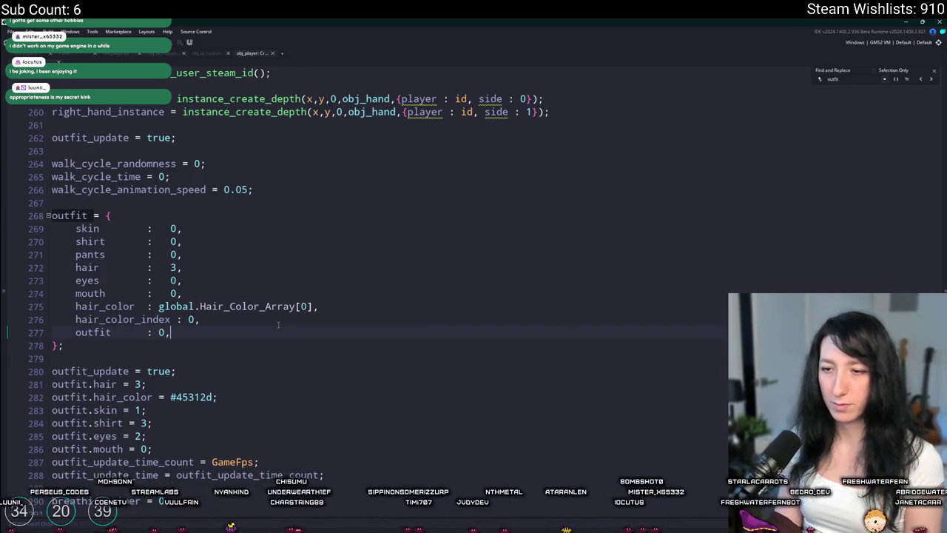
left_click(931, 82)
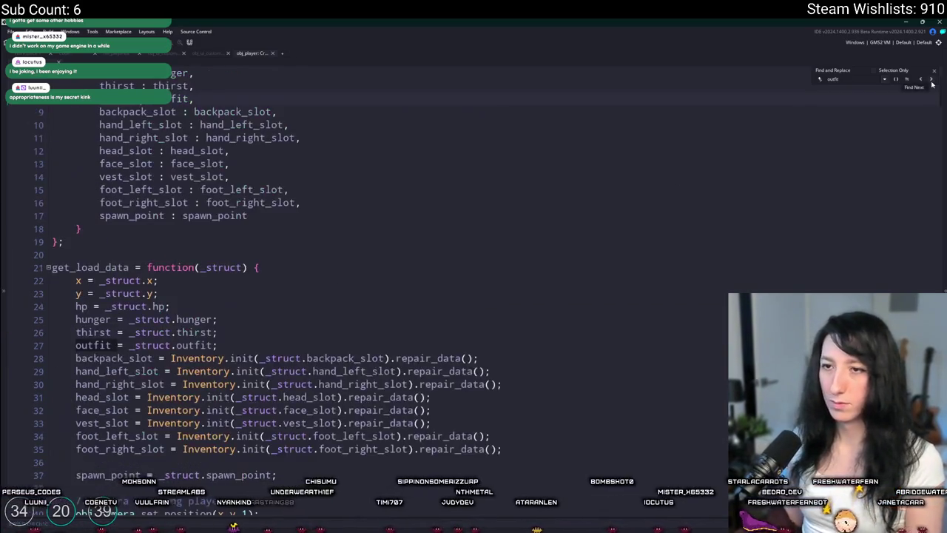
scroll(537, 117, "up", 2)
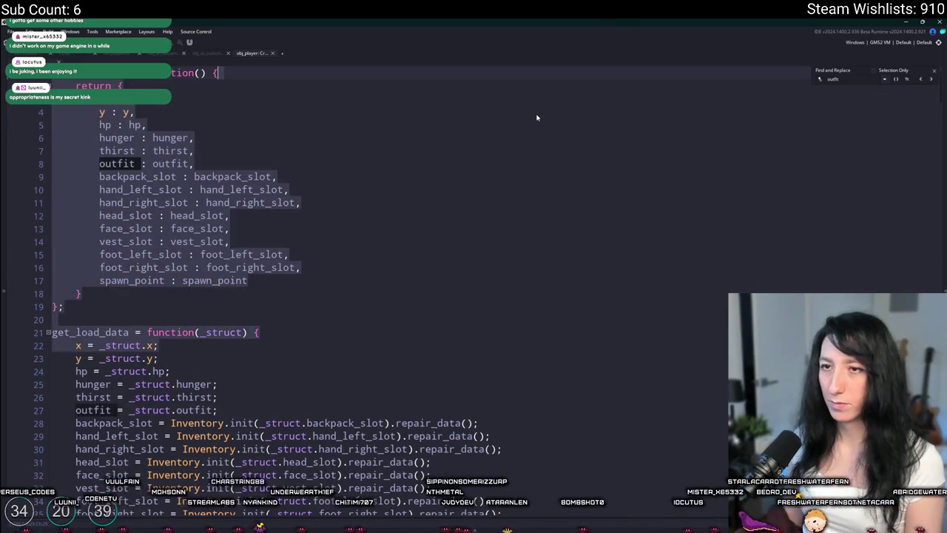
left_click(537, 112)
Open the network_update_player script via the asset search 'networpl'
key("ctrl+t")
type("networpl")
key("Return")
scroll(538, 177, "down", 5)
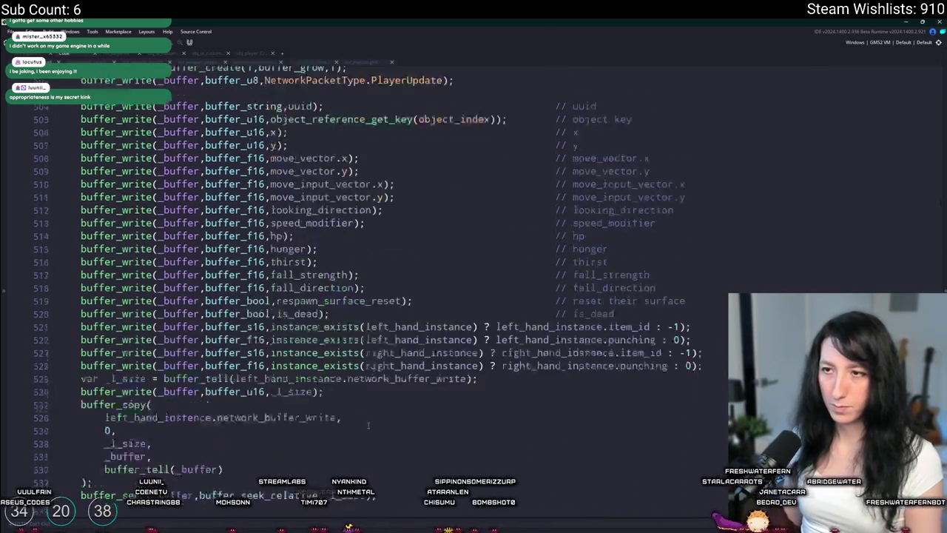
Search the whole project for 'outfit' after scrolling to the end of network_update_player
scroll(377, 335, "down", 5)
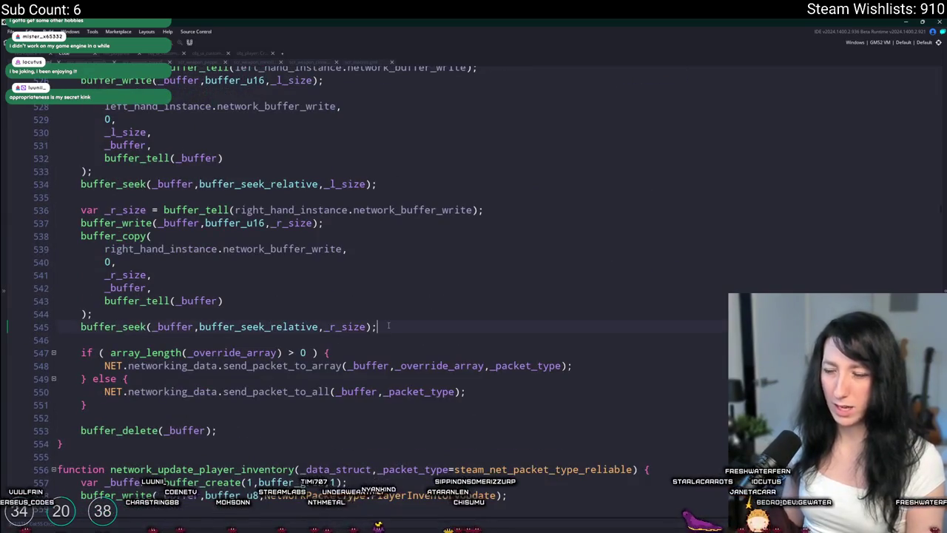
scroll(387, 325, "down", 1)
key("ctrl+f")
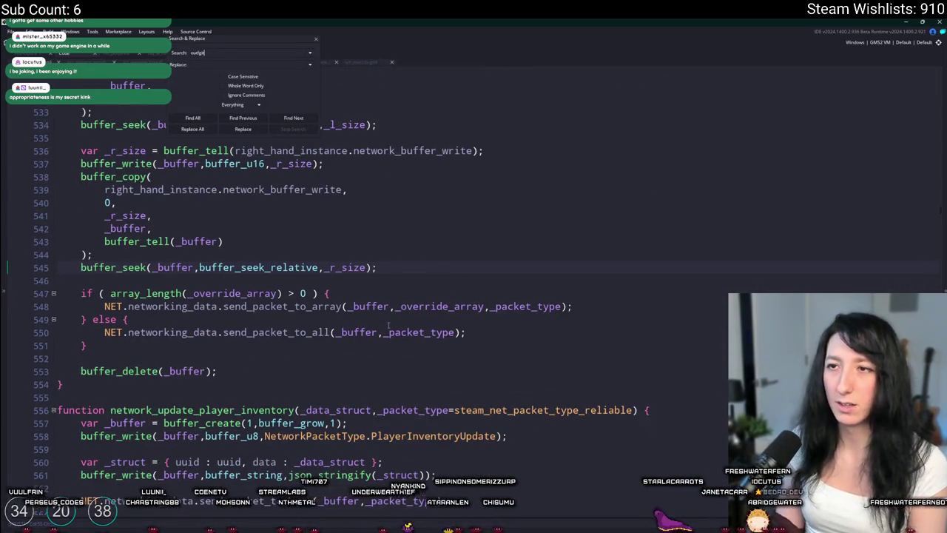
type("it")
key("Return")
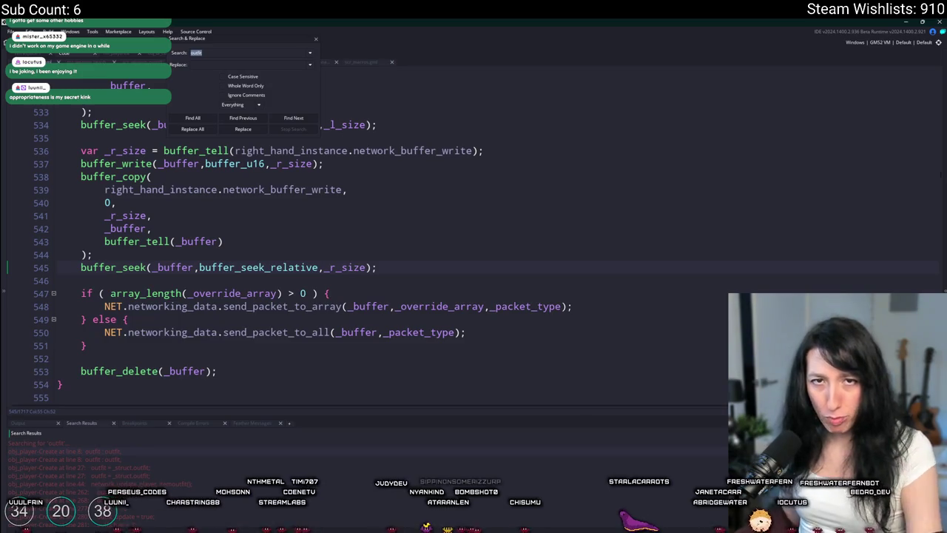
Check the Twitch creator dashboard and stream chat windows
key("alt+Tab")
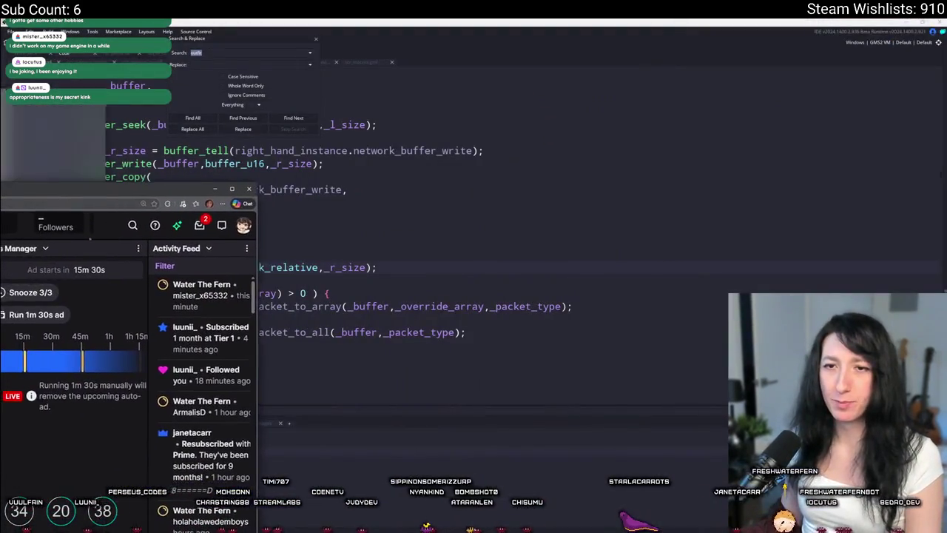
key("alt+Tab")
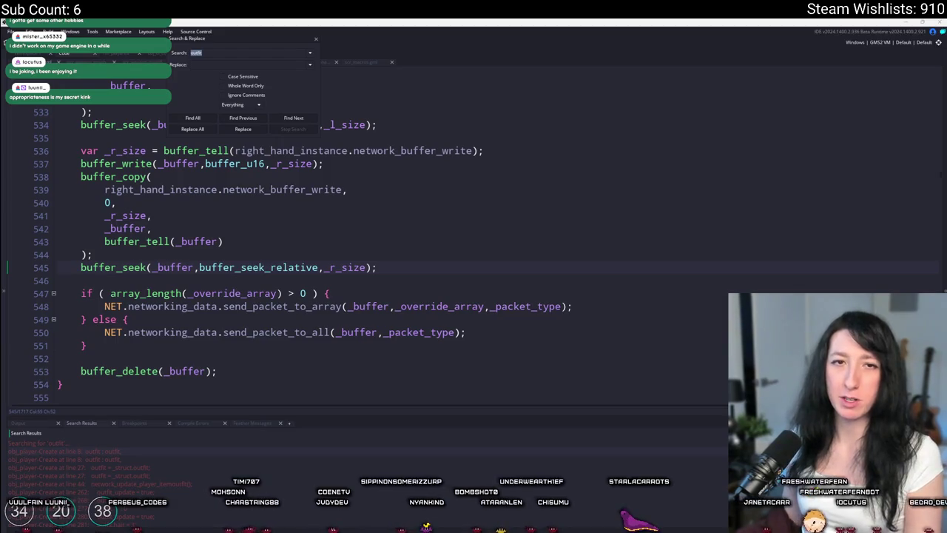
key("alt+Tab")
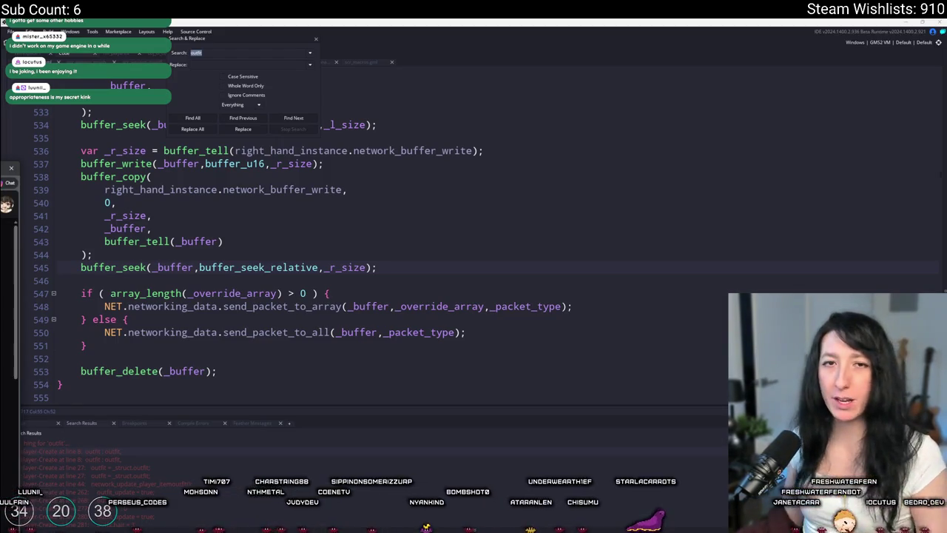
key("alt+Tab")
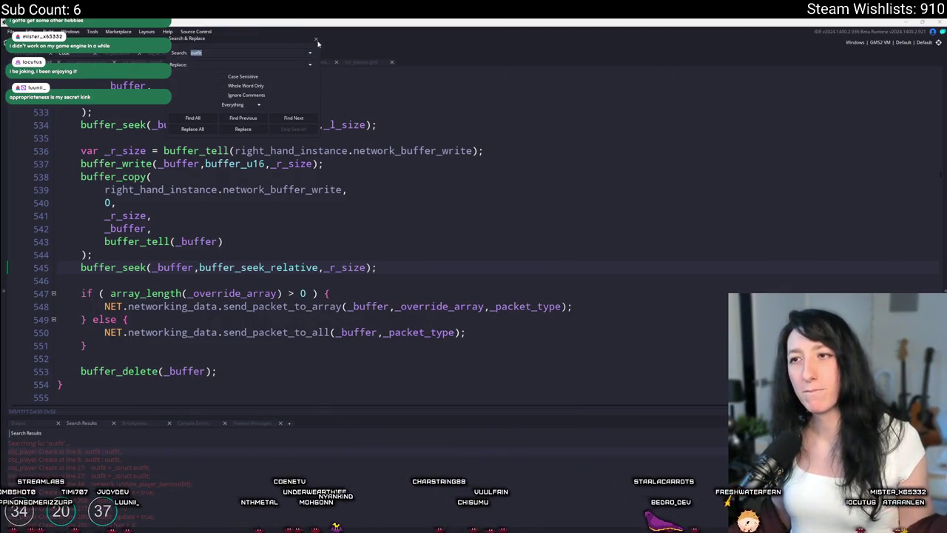
Close the search dialog, check buffer_copy on line 538, and scroll the 'outfit' results to obj_ui_customize
left_click(317, 41)
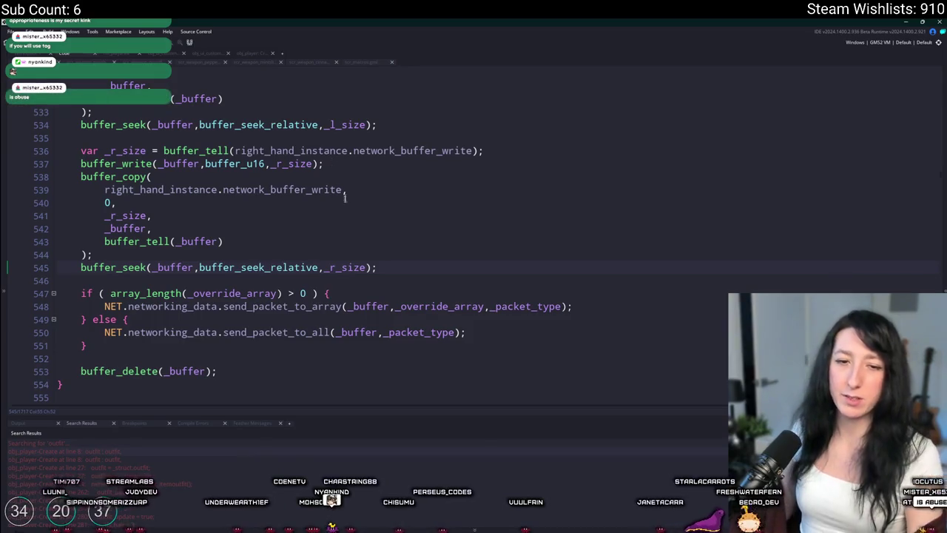
left_click(379, 177)
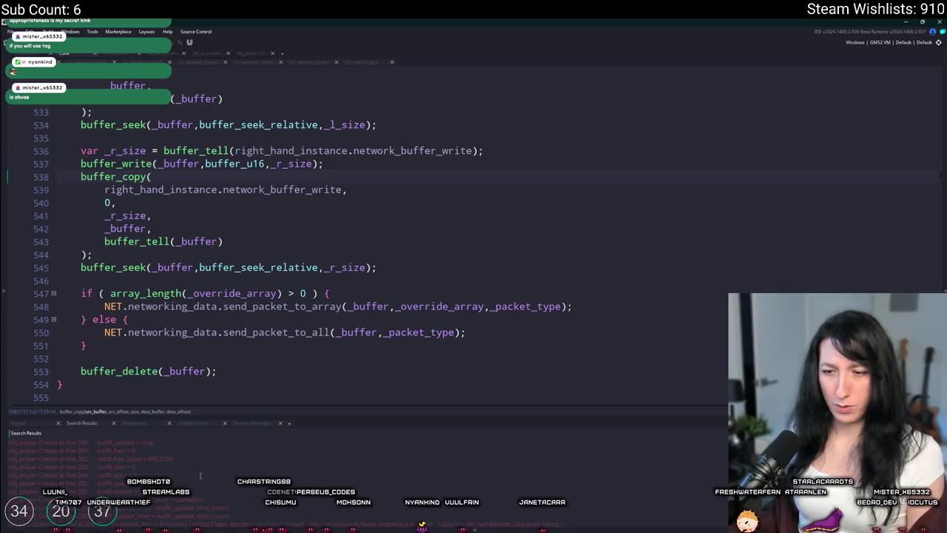
scroll(197, 455, "down", 2)
scroll(232, 477, "down", 2)
scroll(240, 472, "down", 3)
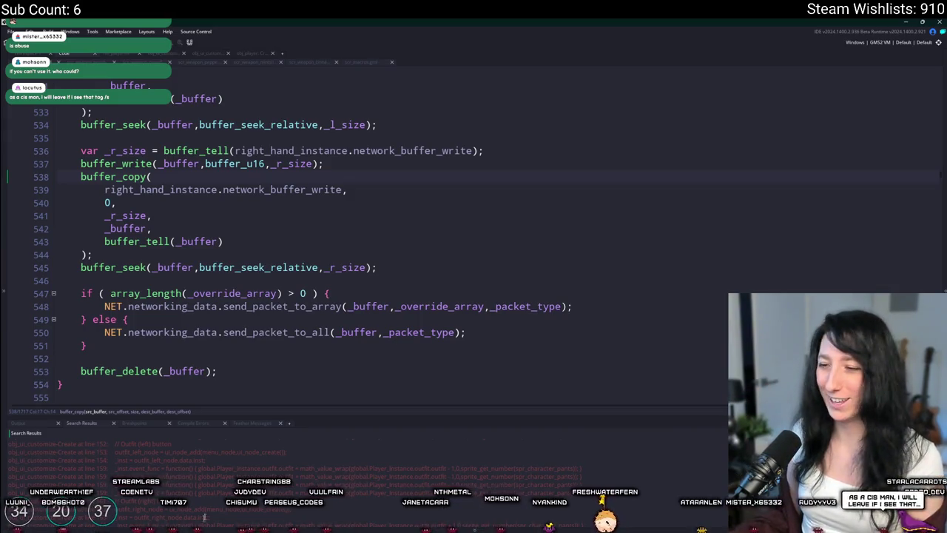
scroll(213, 476, "down", 3)
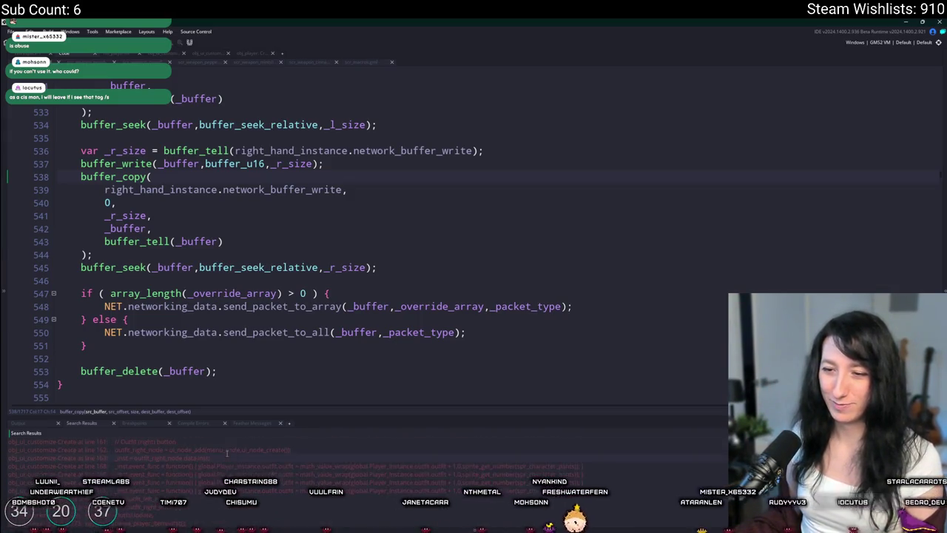
scroll(198, 482, "down", 3)
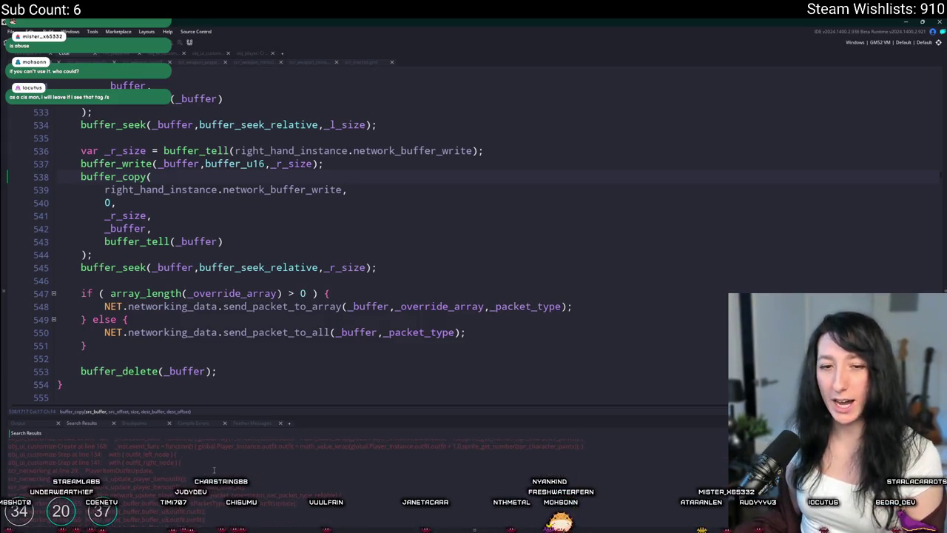
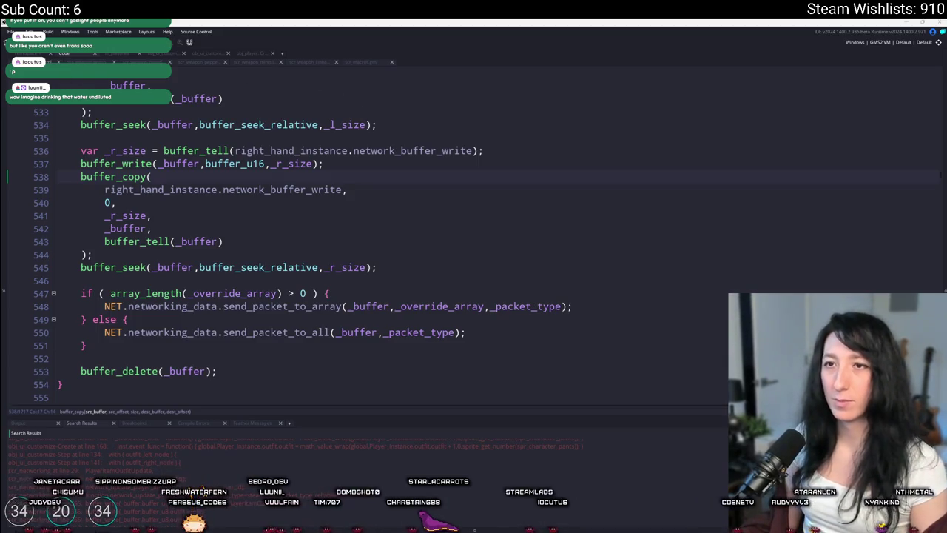
Switch to the obj_player code, dismiss Find and Replace, and scroll through its save and load functions
scroll(370, 222, "up", 1)
left_click(251, 53)
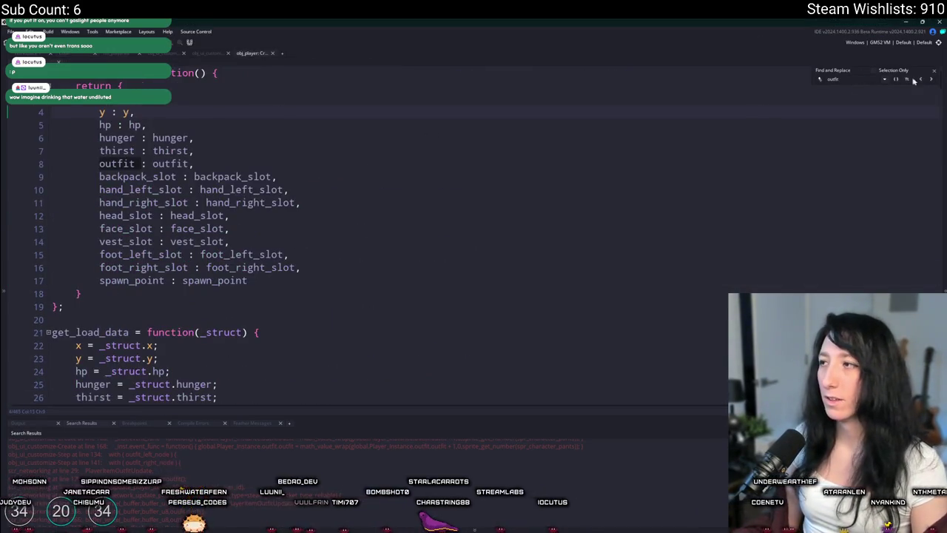
left_click(933, 71)
left_click(303, 202)
scroll(132, 232, "down", 7)
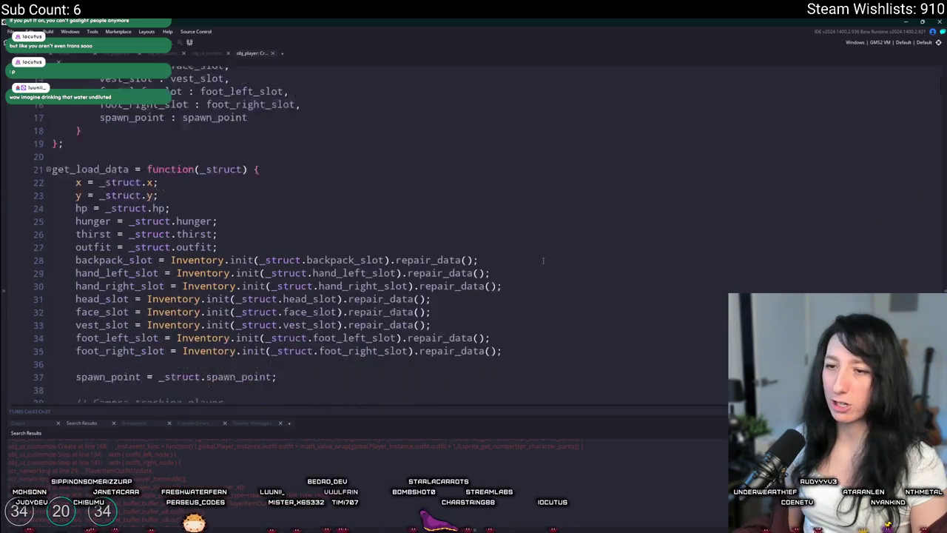
scroll(132, 232, "down", 4)
scroll(288, 276, "up", 11)
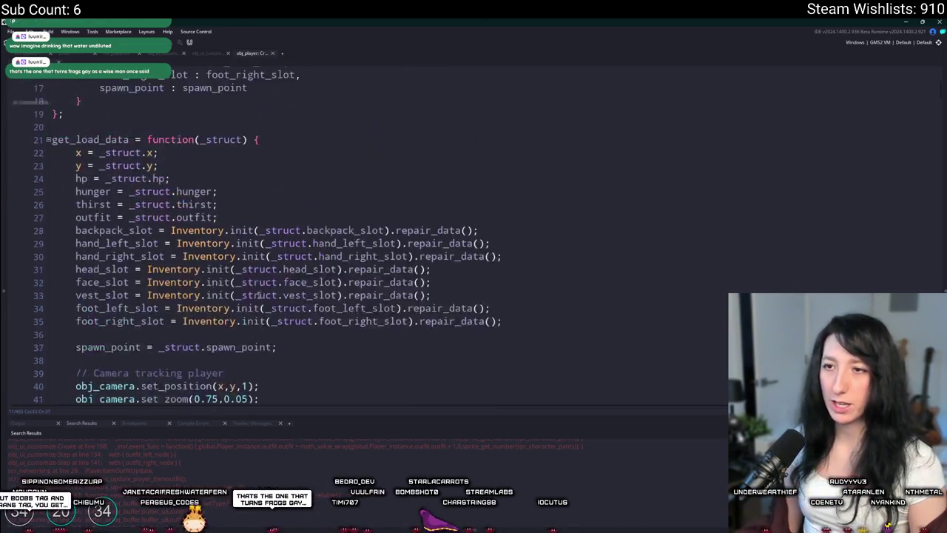
Search assets for 'ayer_' without opening anything, then build and run the game with F5
left_click(351, 108)
key("ctrl+t")
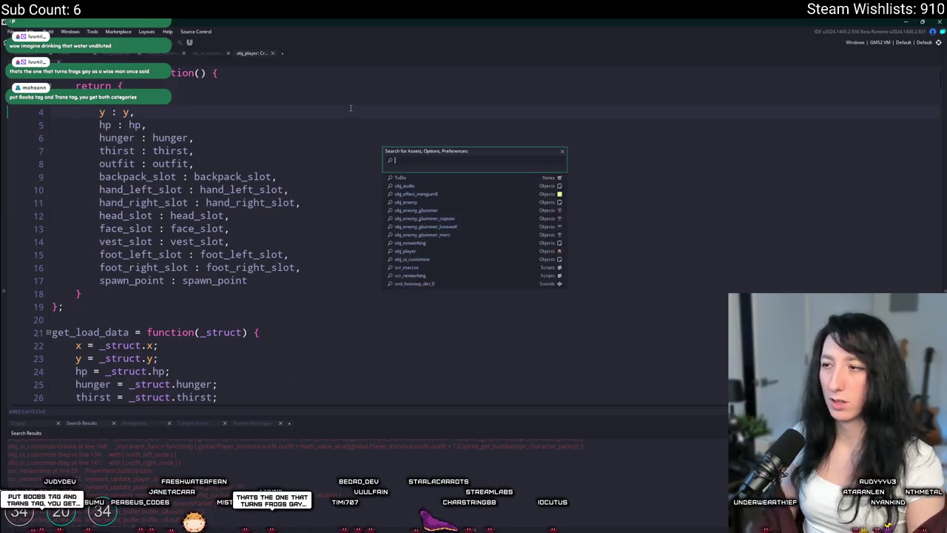
type("payer_")
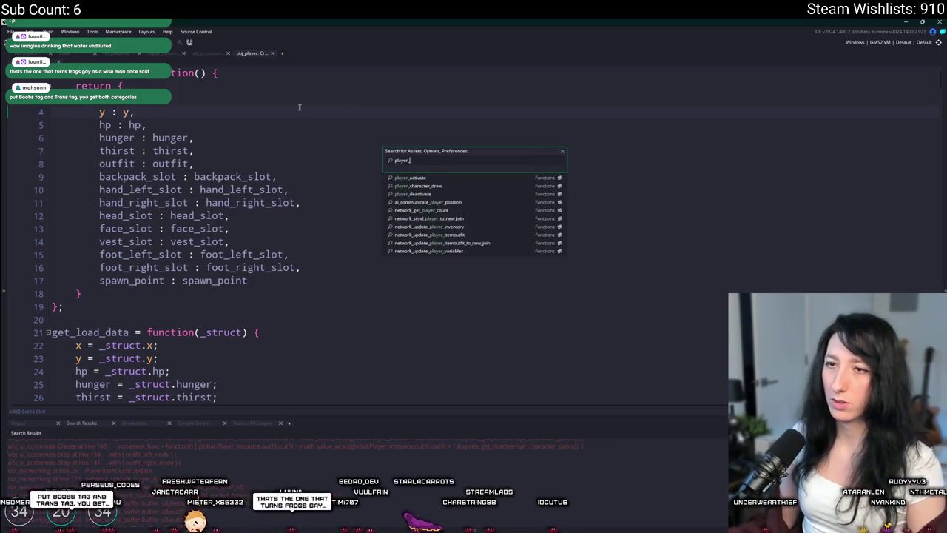
key("Escape")
left_click(374, 215)
key("F5")
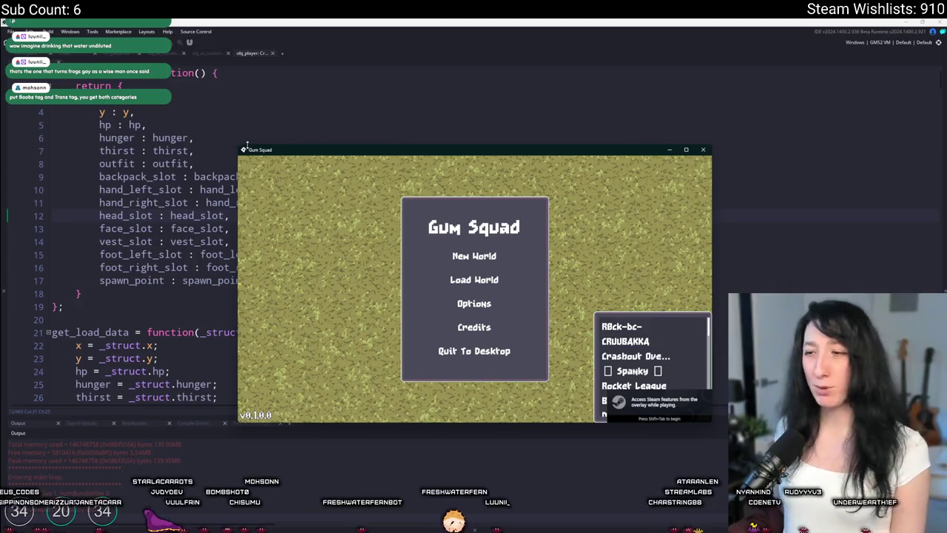
Maximise the game window and start a New World by creating a lobby
double_click(479, 152)
left_click(474, 211)
left_click(463, 391)
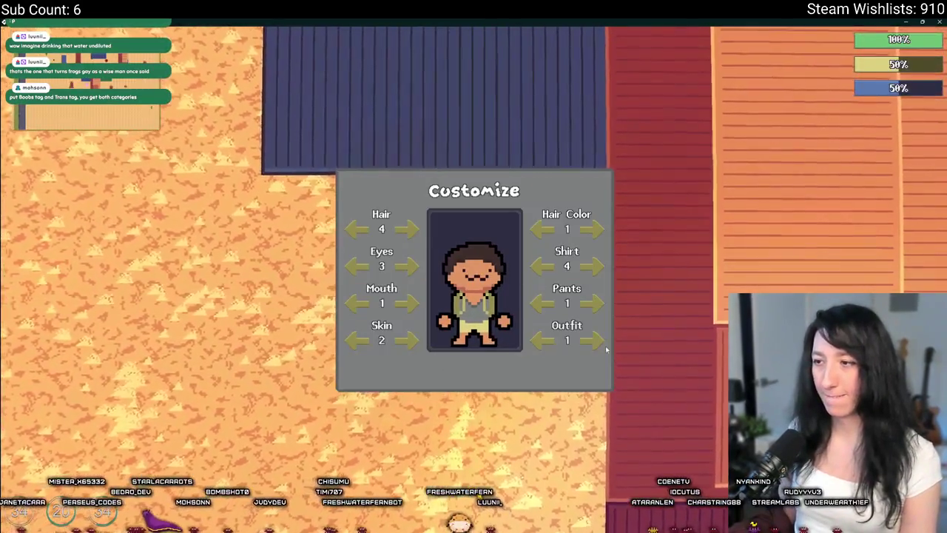
Advance the Outfit option five times until it wraps back to 1, then close the game
left_click(592, 340)
left_click(592, 341)
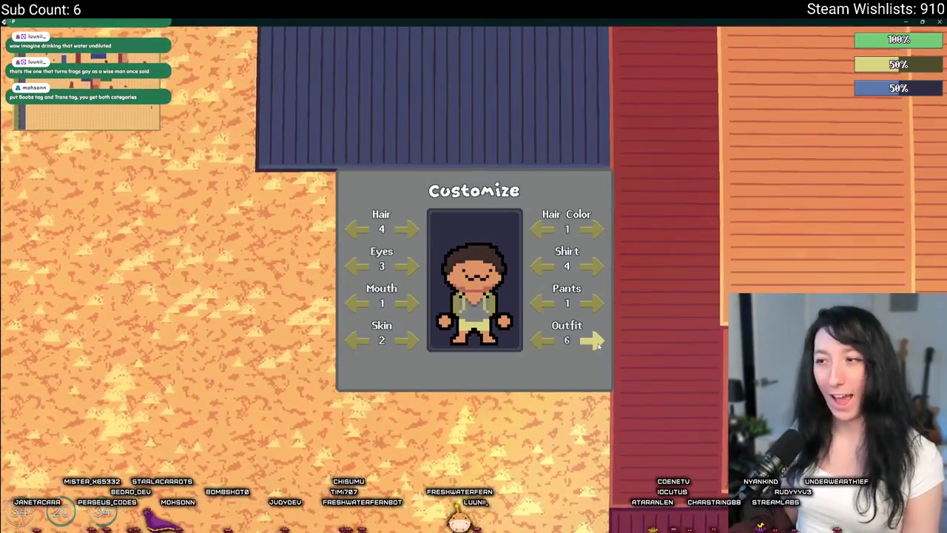
left_click(596, 341)
left_click(595, 341)
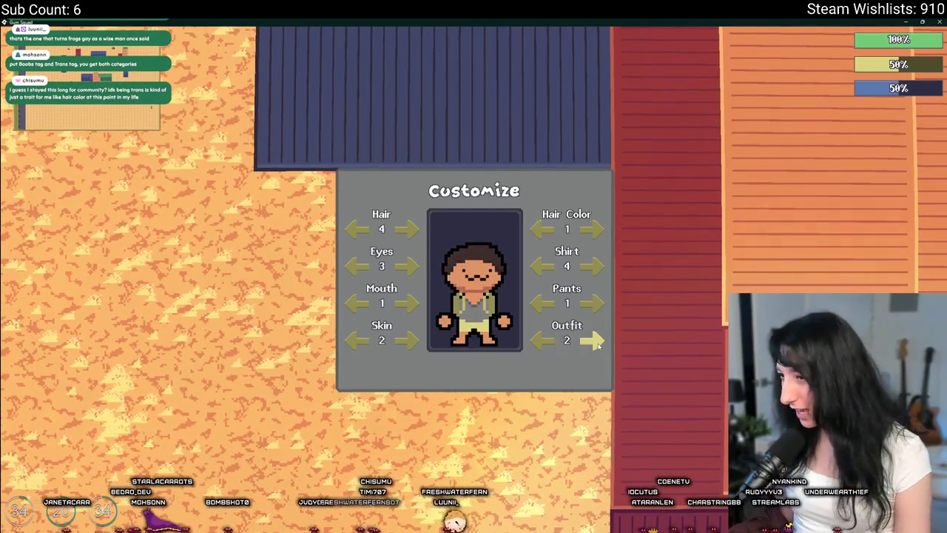
left_click(596, 341)
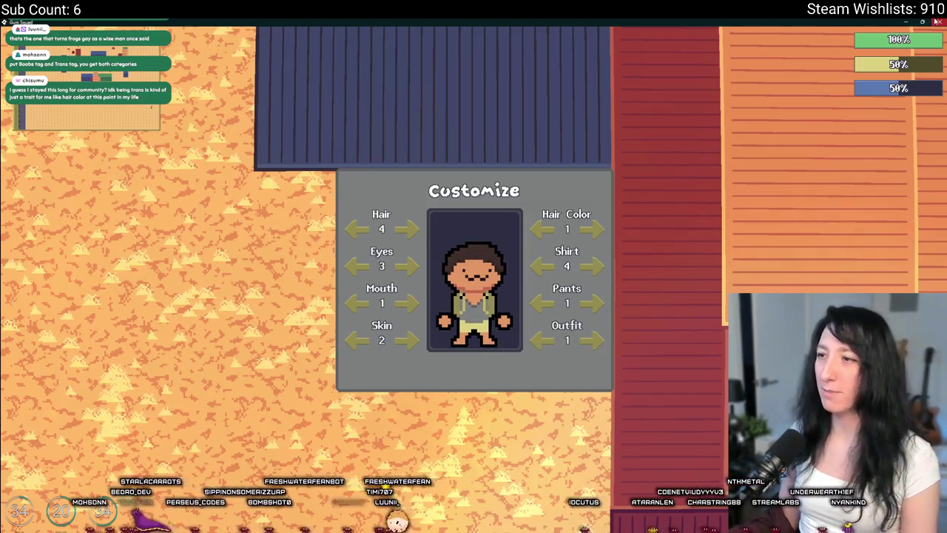
left_click(937, 28)
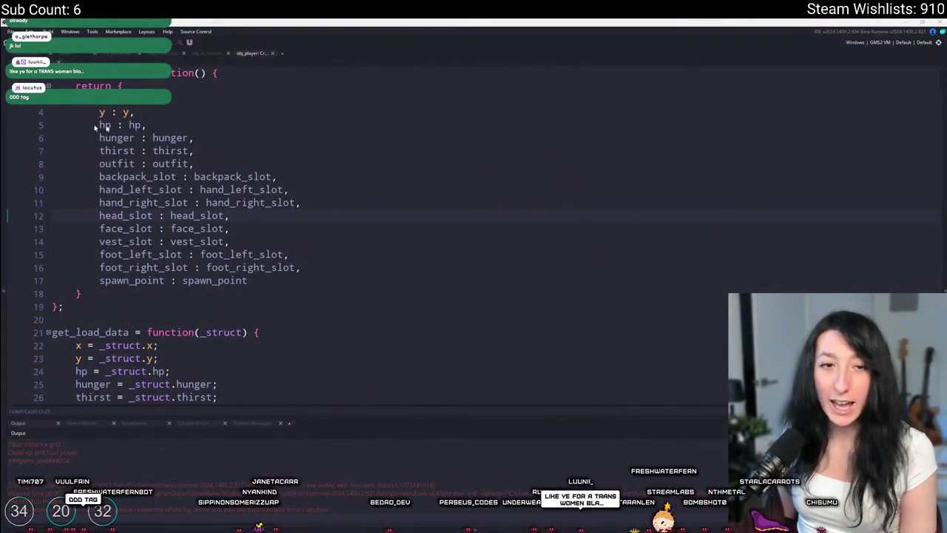
Open scr_macros via the asset search for 'scr_mac', then save it and run the game
left_click(716, 237)
key("ctrl+t")
type("scr_mac")
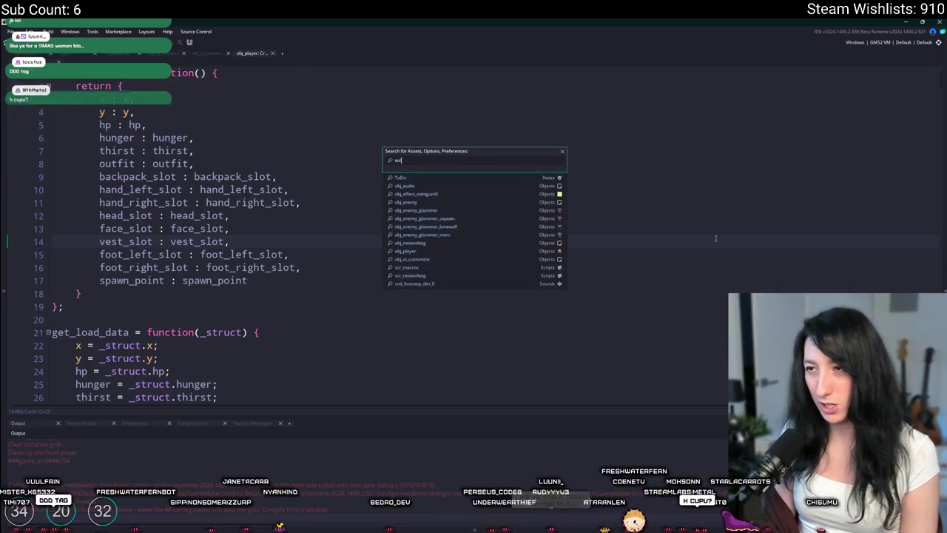
key("Return")
left_click(414, 232)
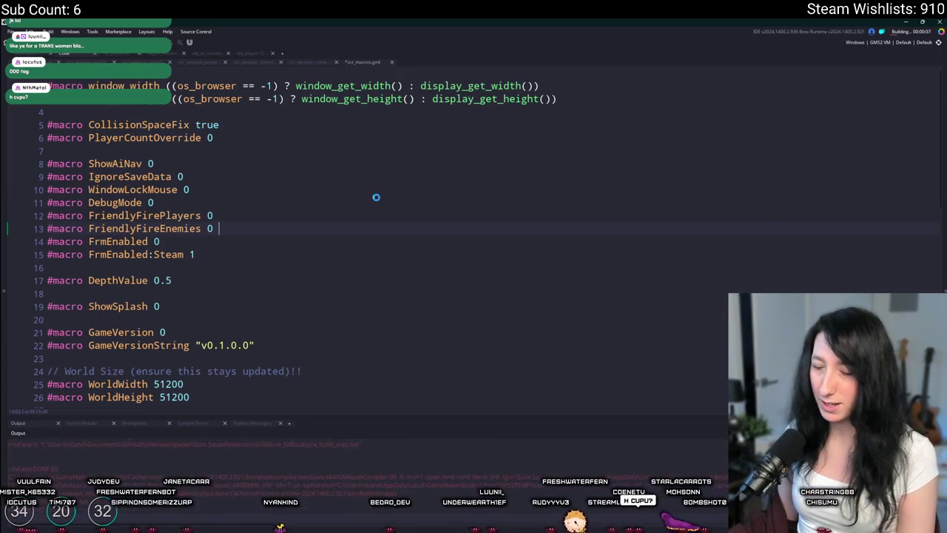
key("ctrl+s")
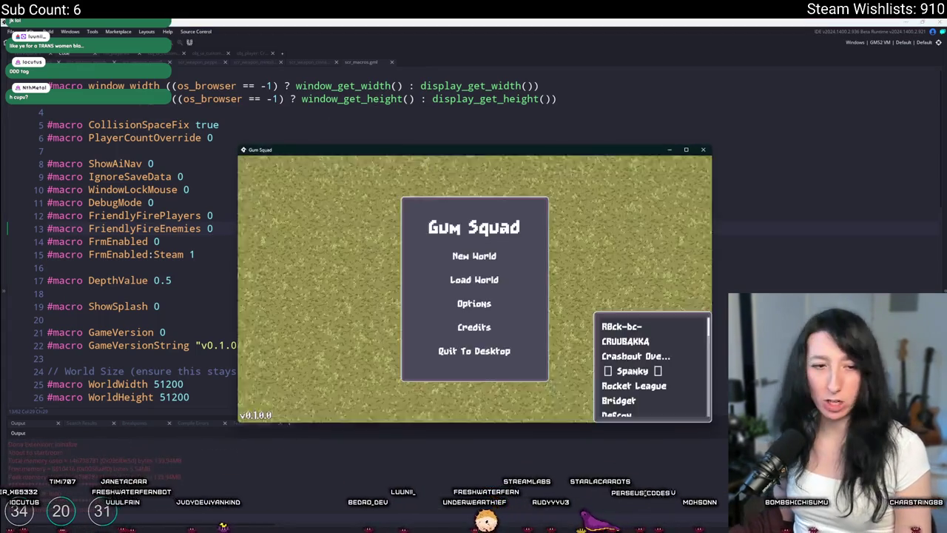
Raise Music Volume to 100% under Options > Audio, then Quit To Desktop
left_click(474, 303)
left_click(474, 304)
key("Escape")
left_click(414, 277)
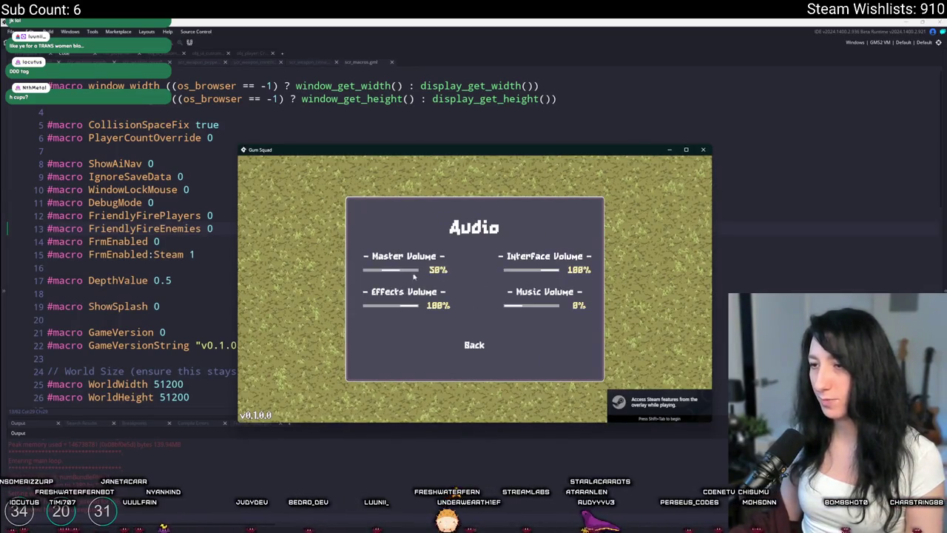
left_click_drag(541, 312, 579, 305)
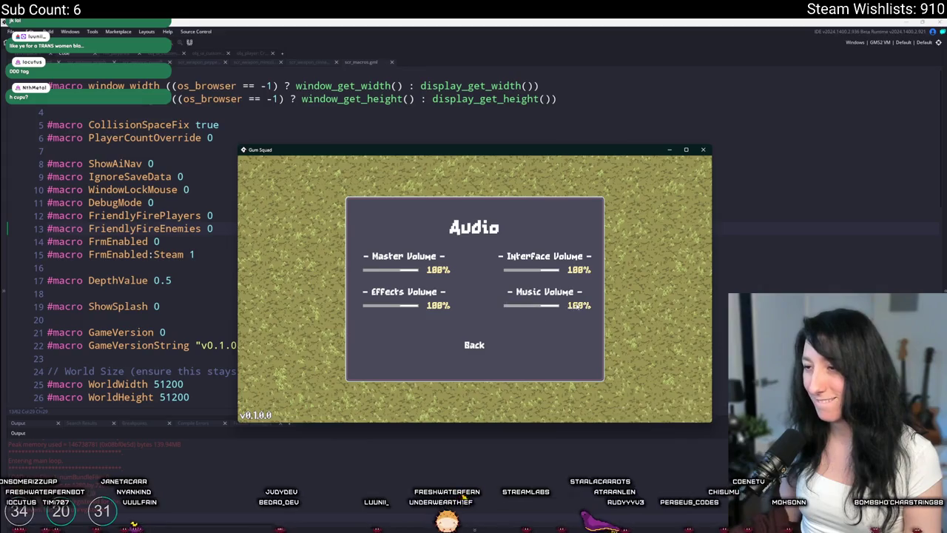
left_click(474, 344)
left_click(474, 328)
left_click(474, 353)
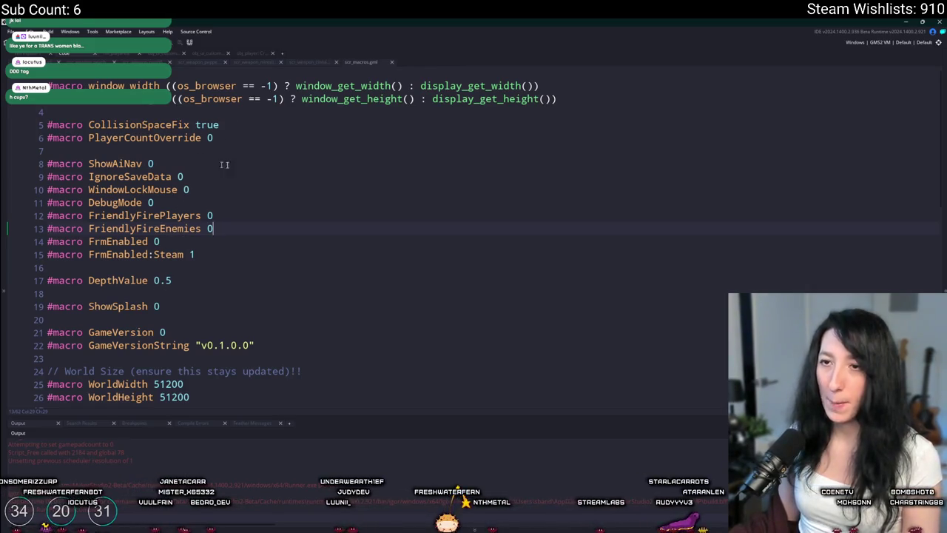
Change ShowSplash on line 19 of scr_macros from 0 to 1 and rebuild with F5
scroll(187, 324, "down", 5)
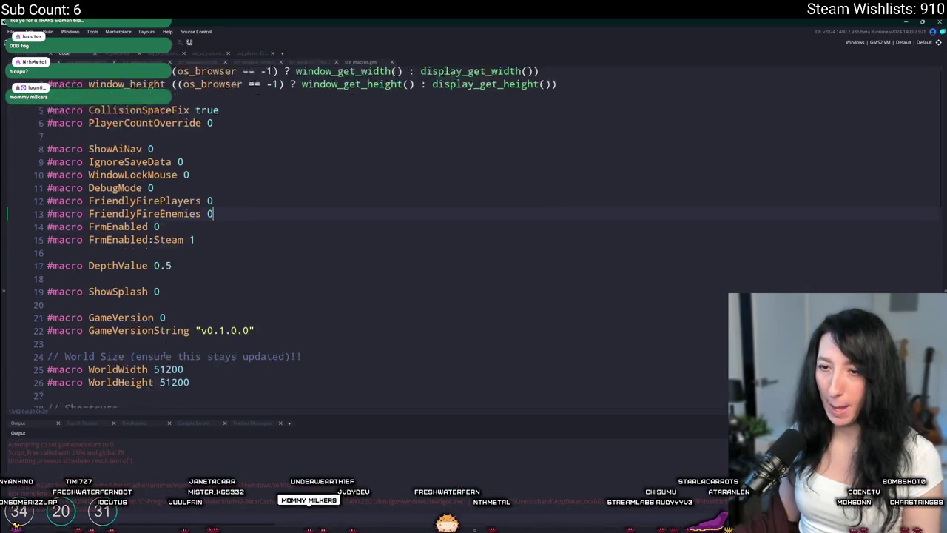
scroll(186, 325, "down", 6)
scroll(174, 280, "up", 8)
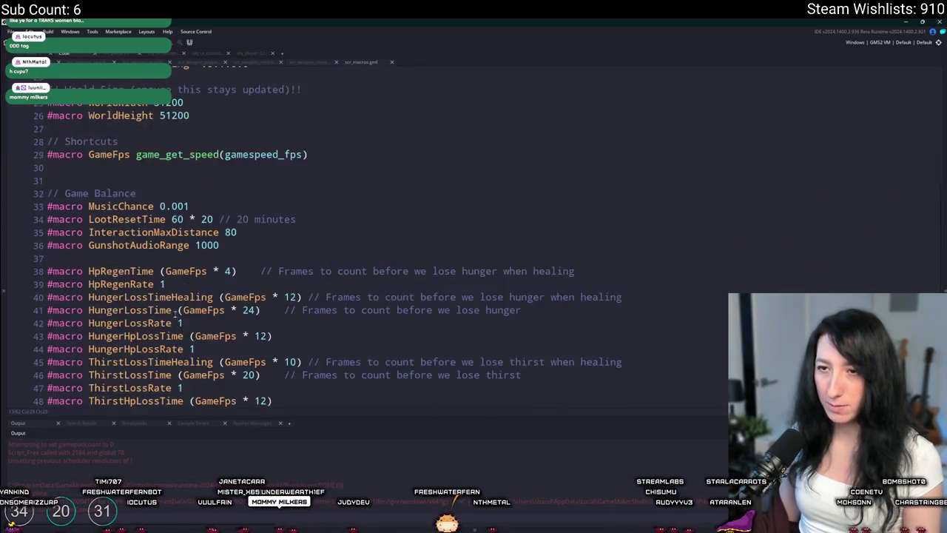
key("Down")
key("Down")
key("Down")
key("BackSpace")
type("1")
key("F5")
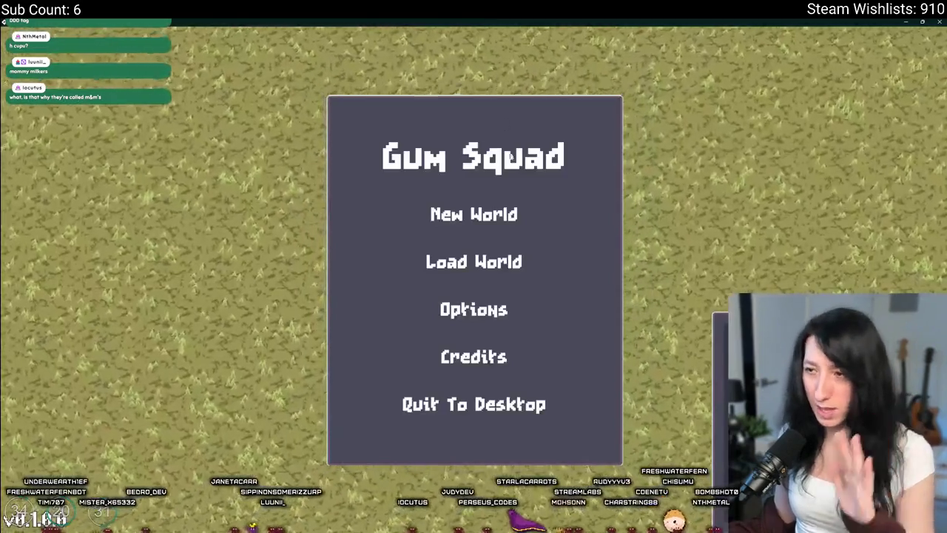
Start a New World from the title menu by creating a lobby
left_click(466, 309)
left_click(461, 357)
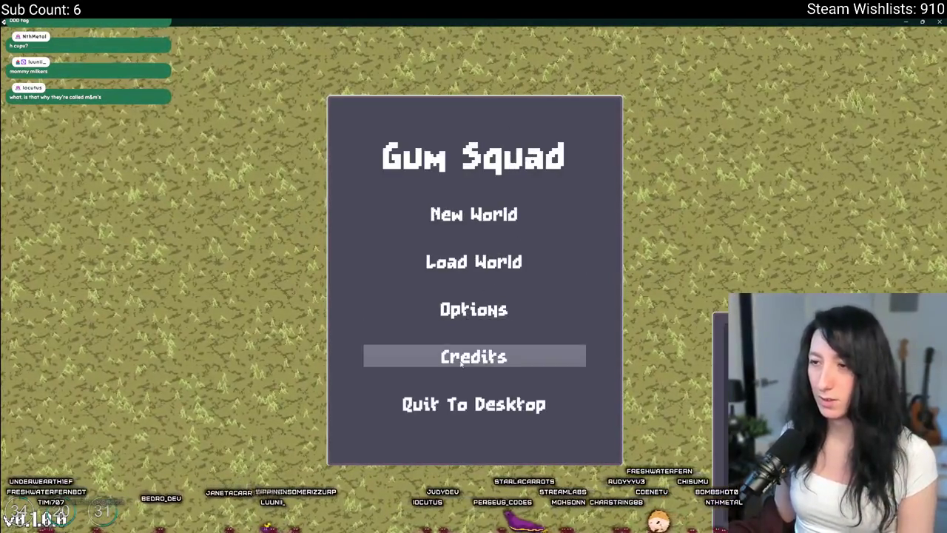
left_click(473, 214)
left_click(474, 392)
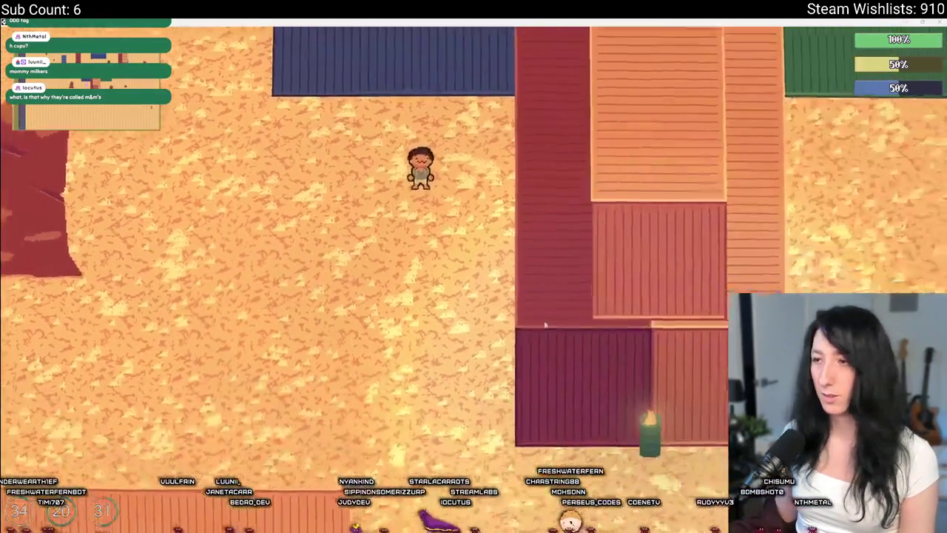
Toggle the inventory, then walk around the blue and red shipping containers and down across the sand
key("i")
key("i")
key("w")
key("a")
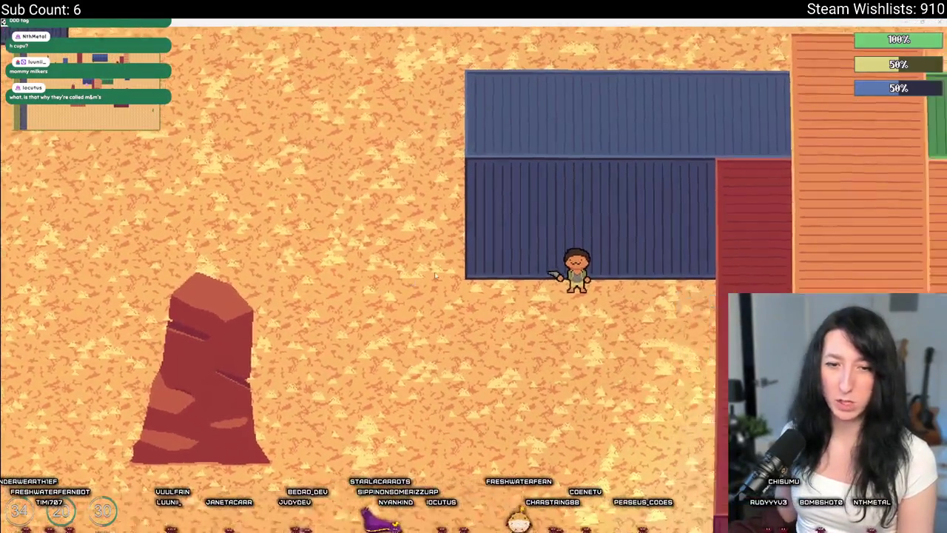
key("a")
key("s")
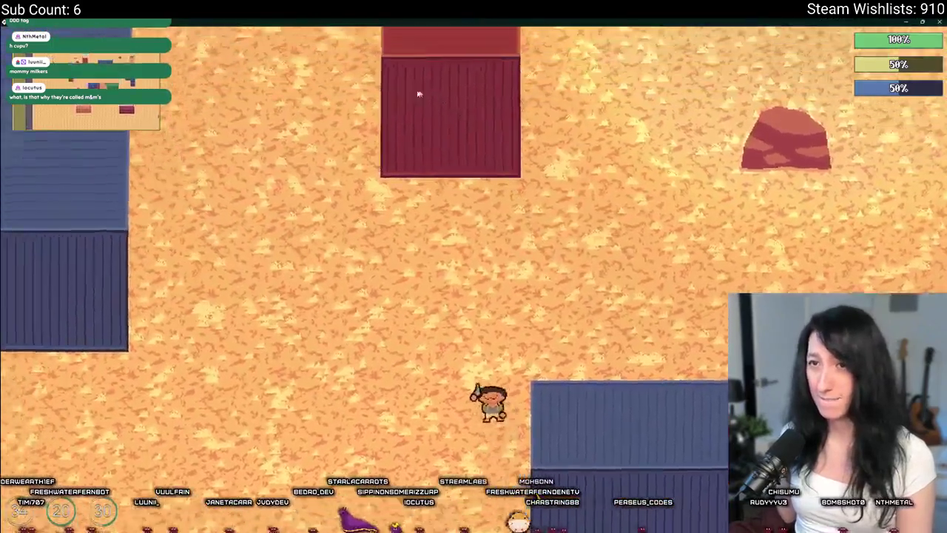
key("a")
key("w")
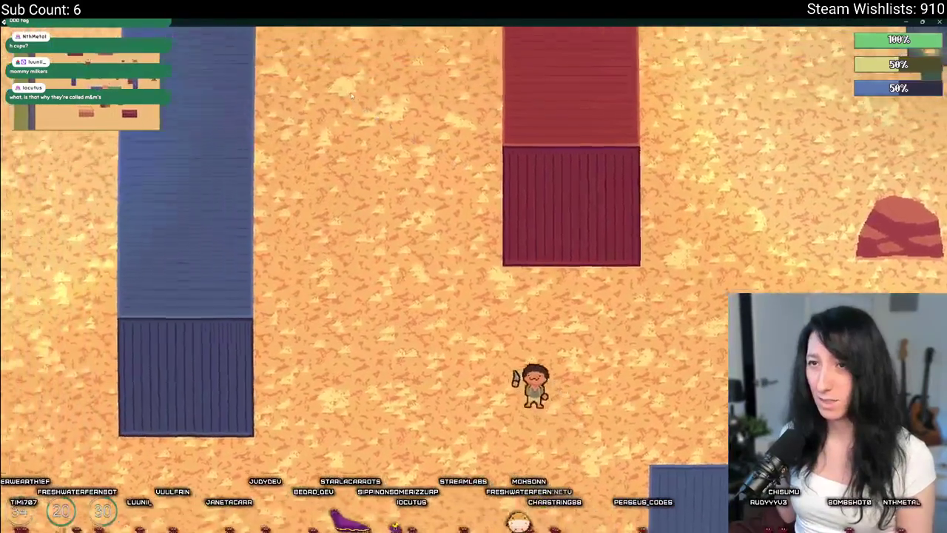
key("s")
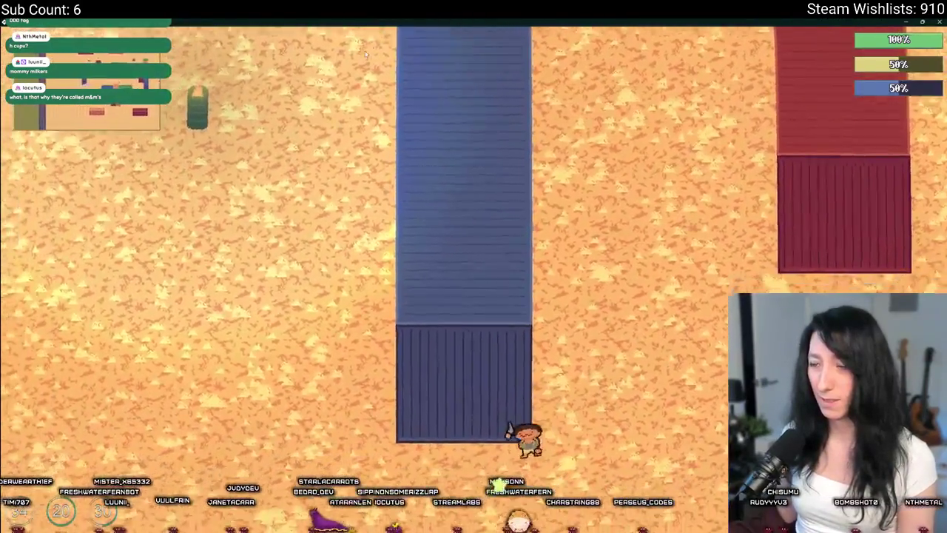
key("a")
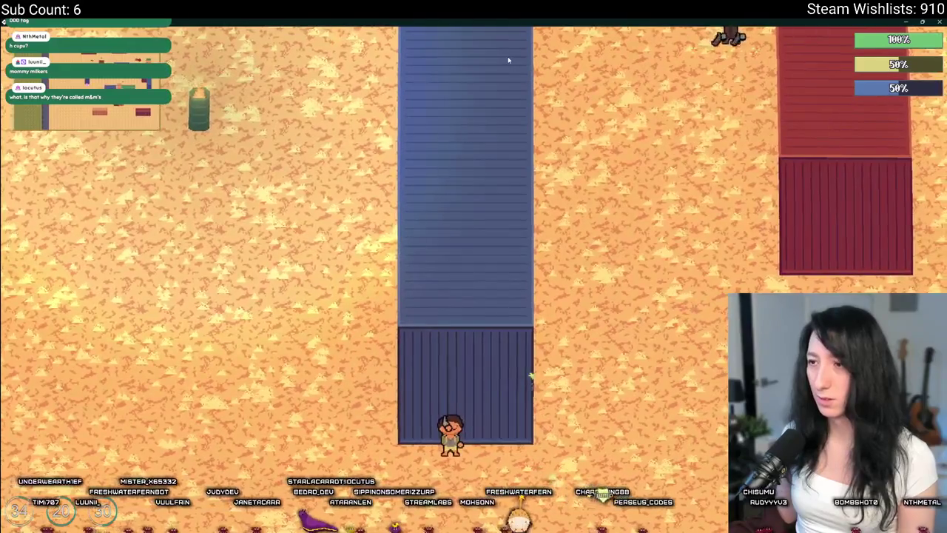
key("w")
key("a")
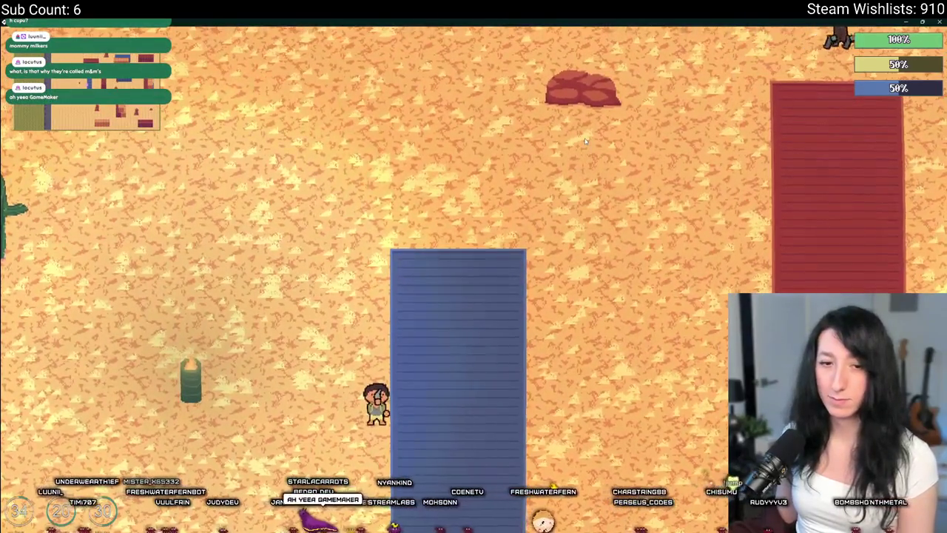
key("w")
key("d")
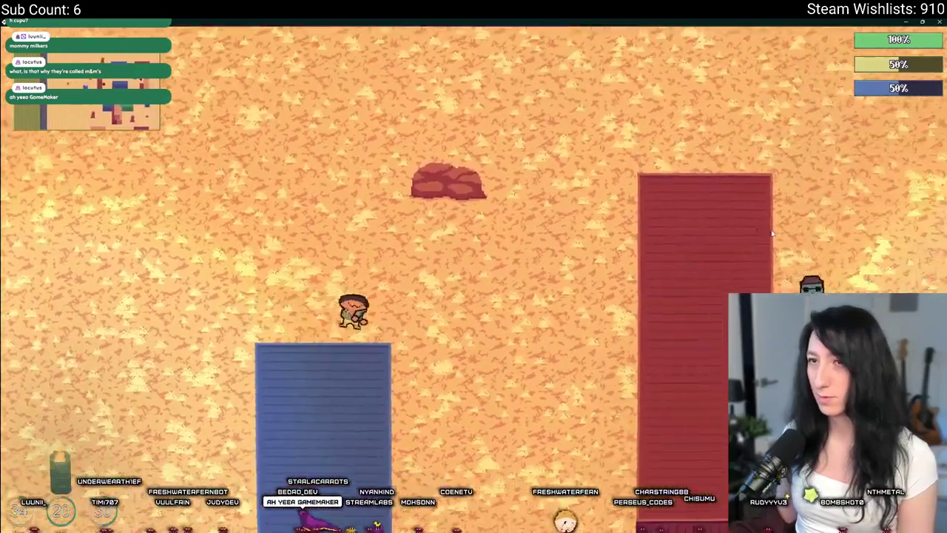
key("d")
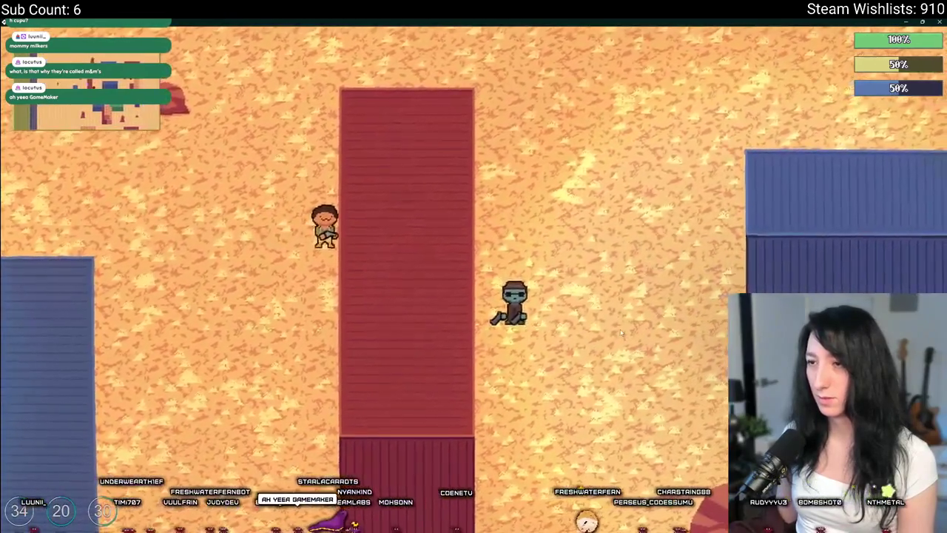
key("s")
key("s")
key("a")
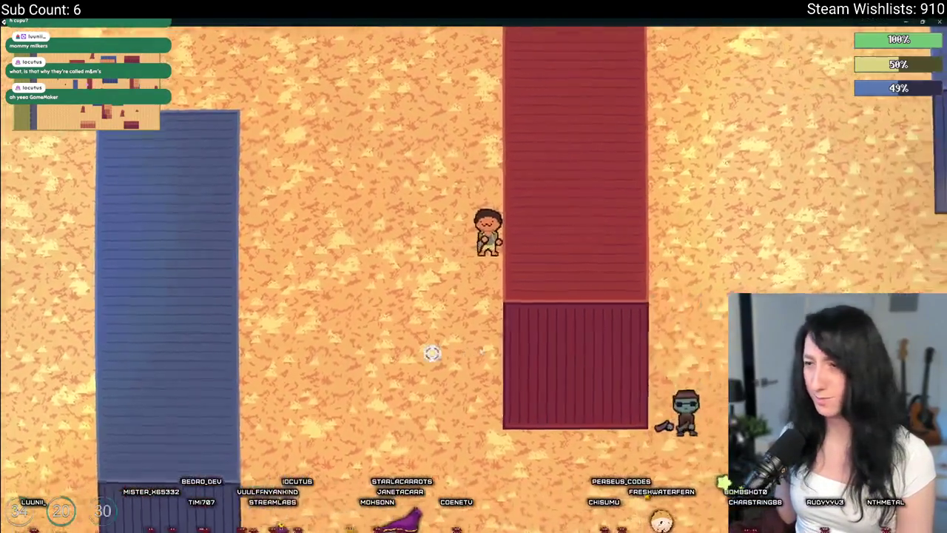
key("a")
key("w")
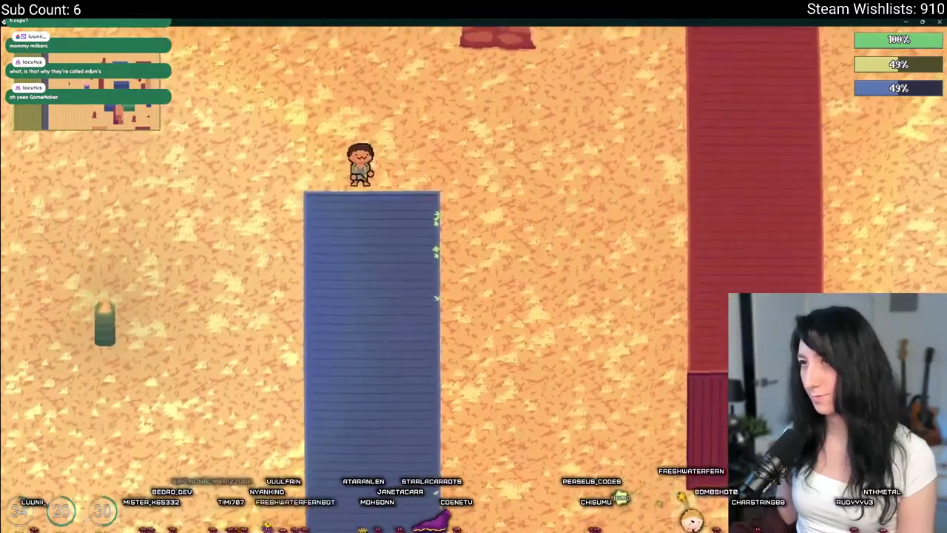
key("d")
key("s")
key("d")
key("s")
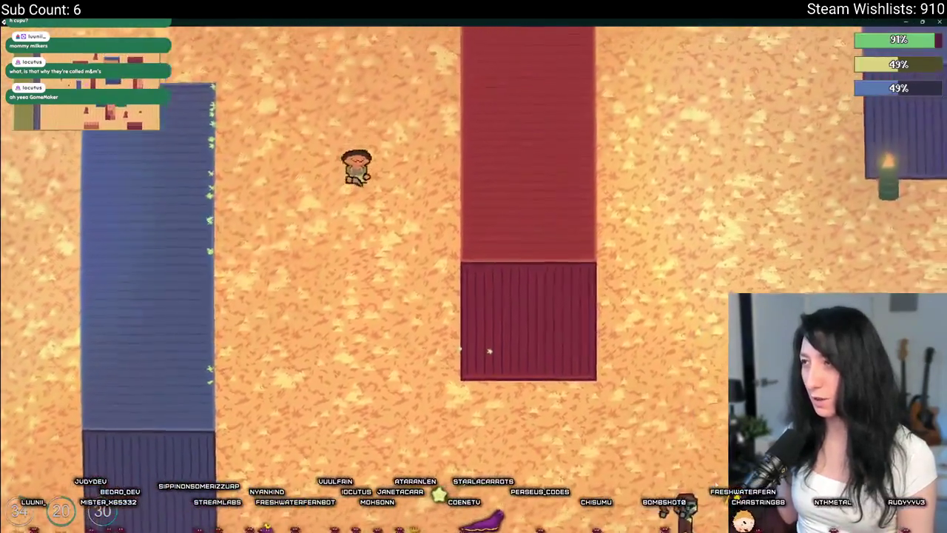
key("s")
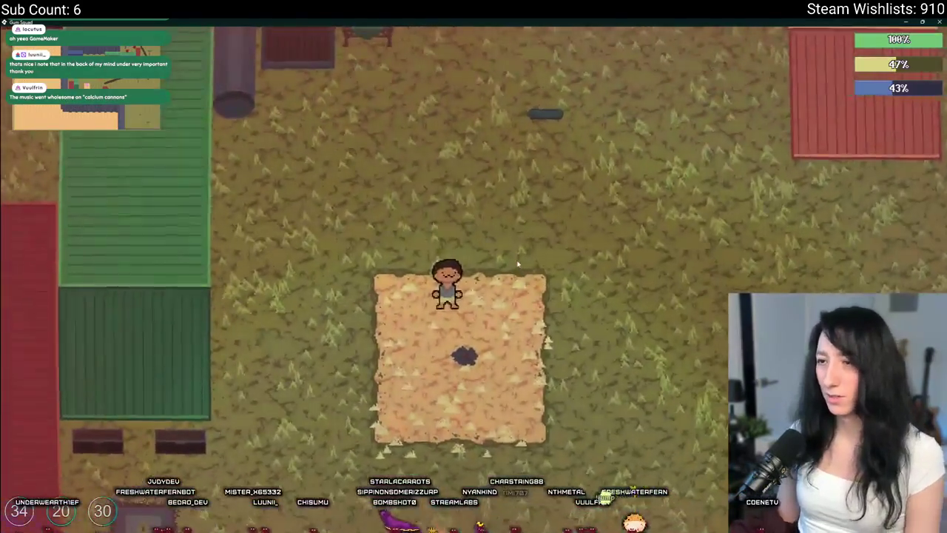
Walk the character north across the field and along the dirt roads past the tree
key("w")
key("d")
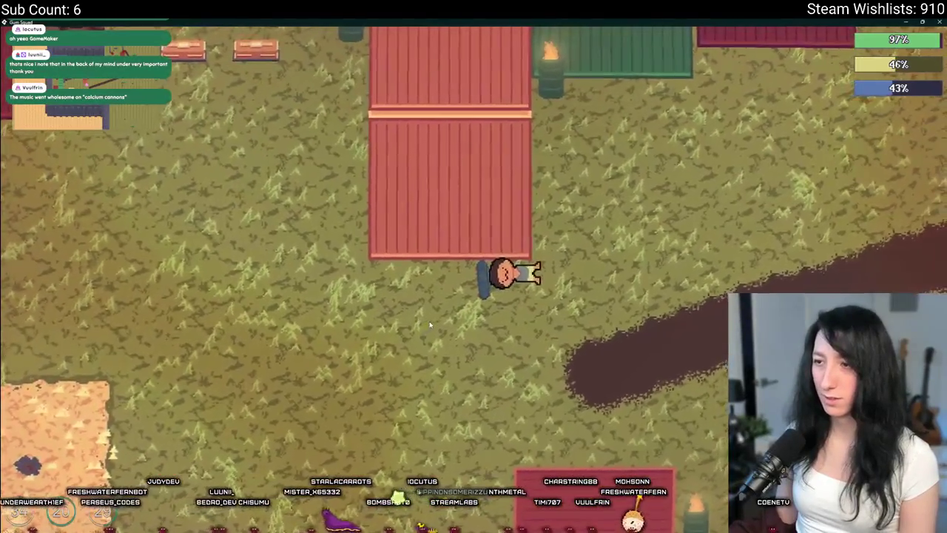
key("a")
key("s")
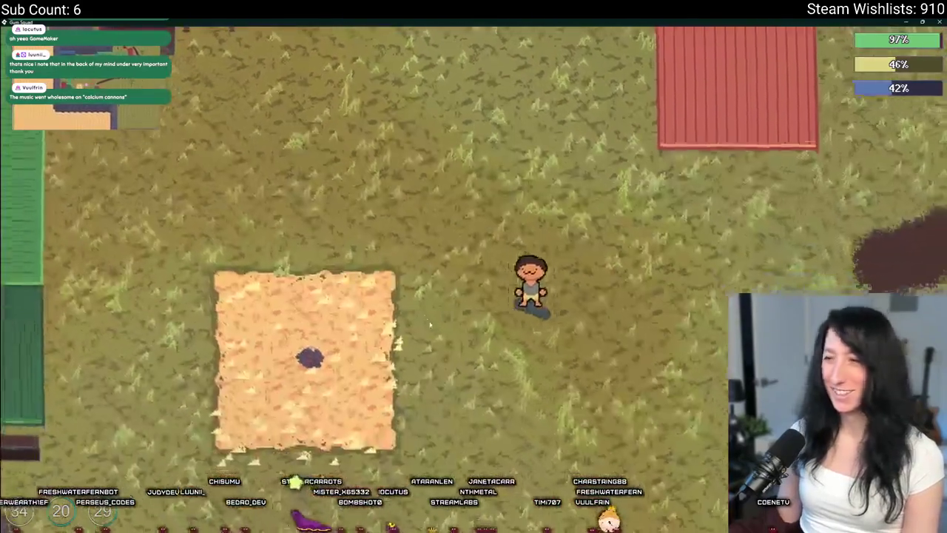
key("d")
key("s")
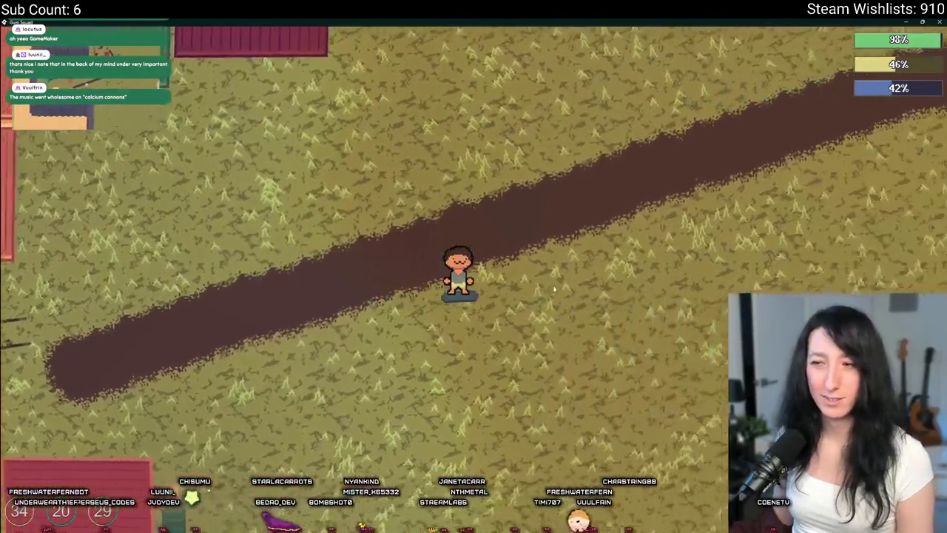
key("d")
key("d")
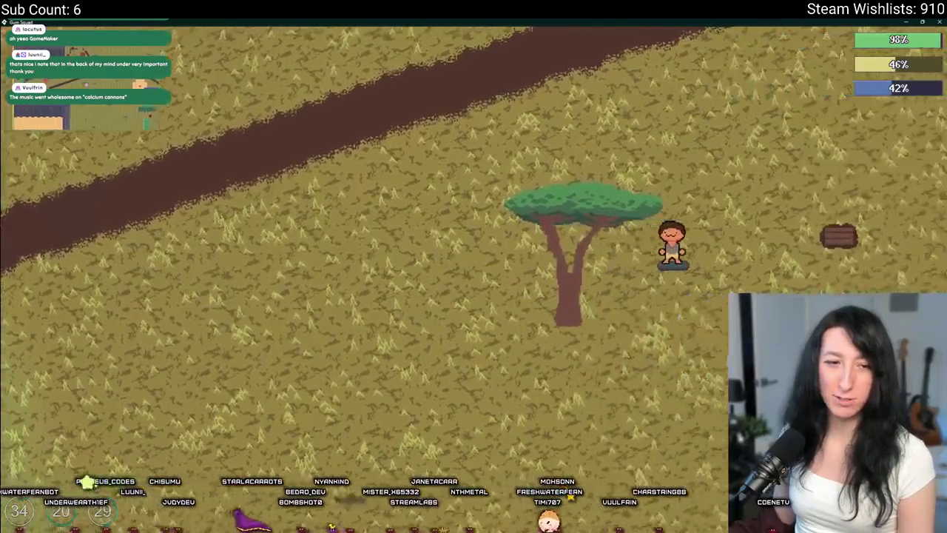
key("d")
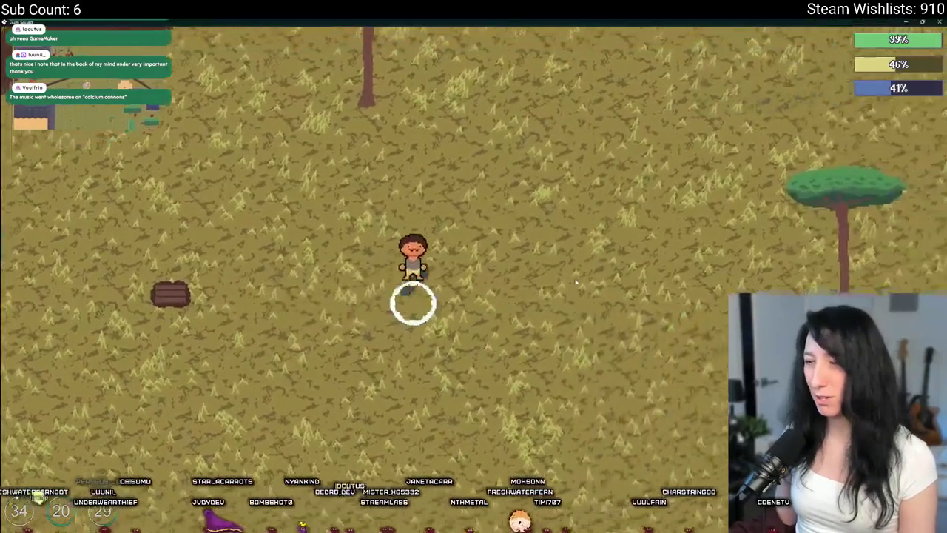
key("w")
key("w")
key("d")
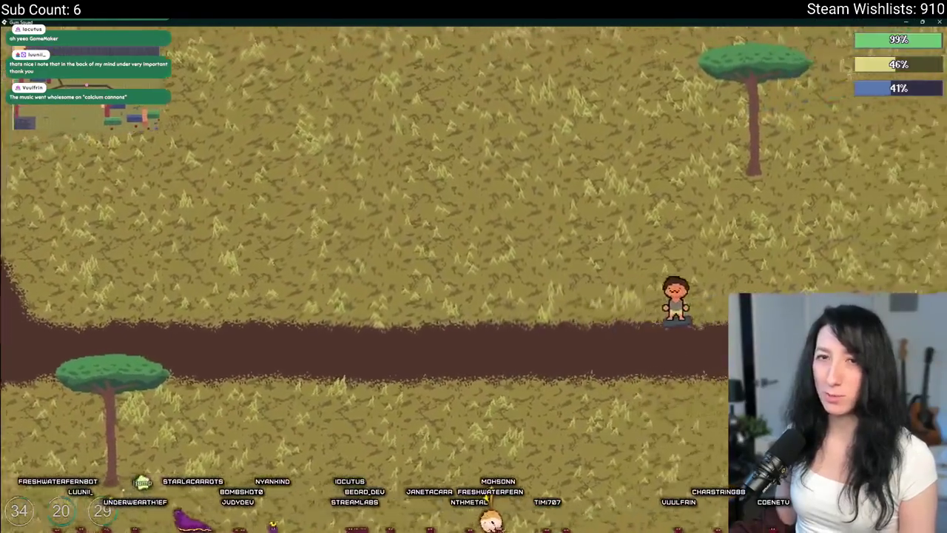
key("a")
key("d")
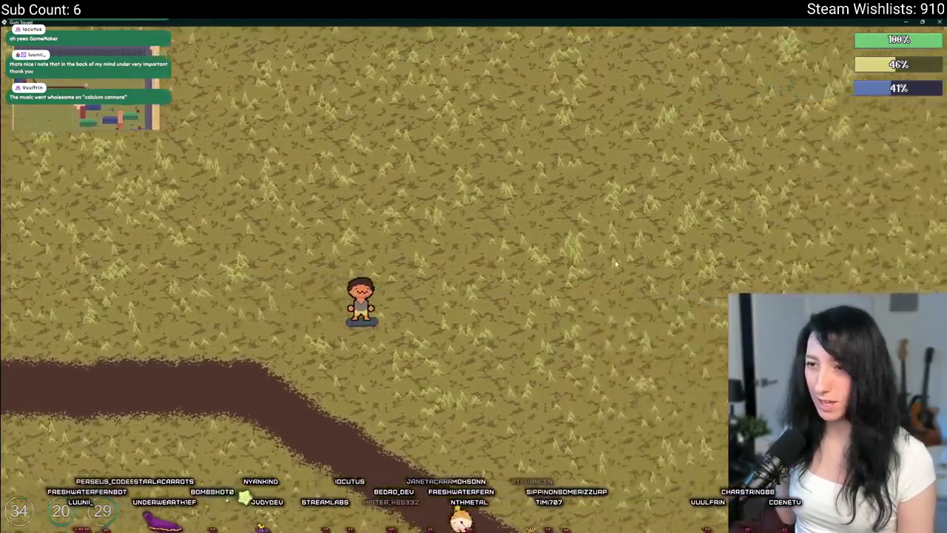
key("s")
key("a")
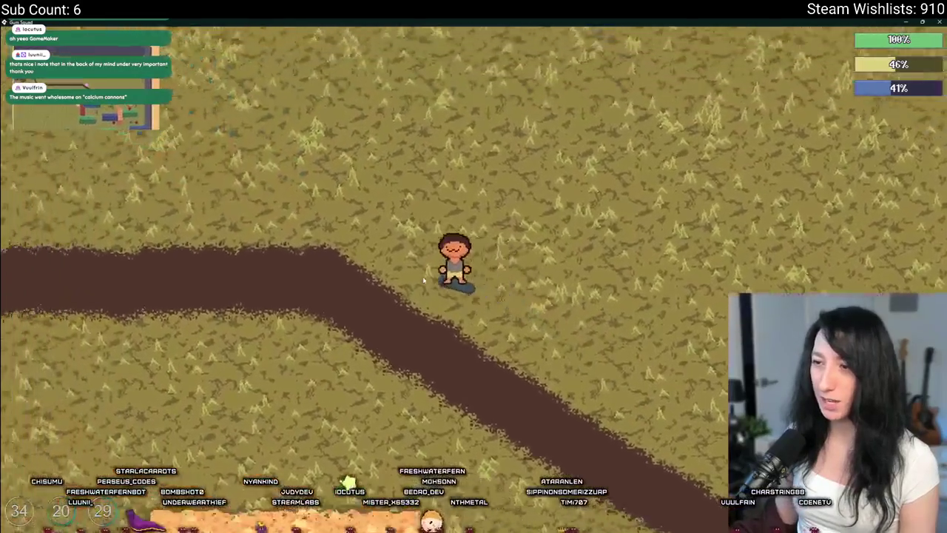
key("s")
key("a")
key("s")
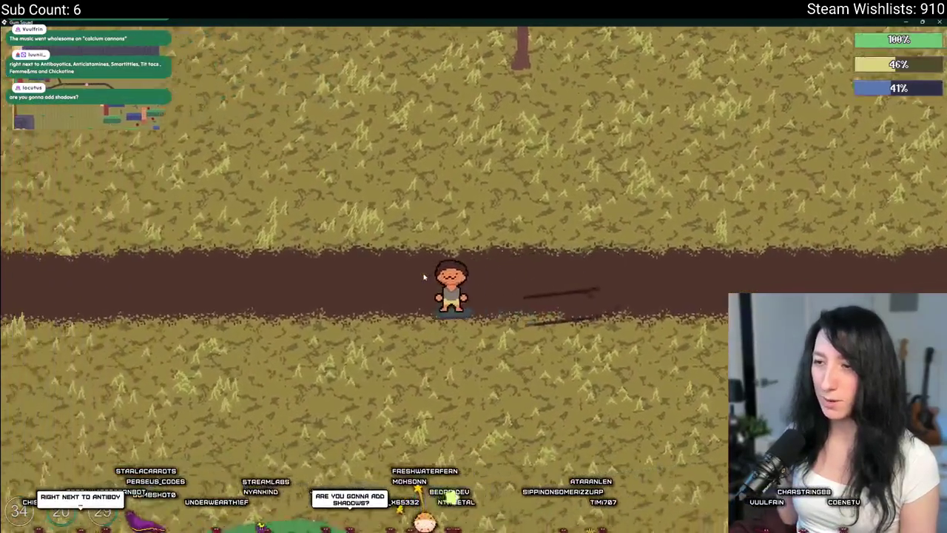
key("a")
key("w")
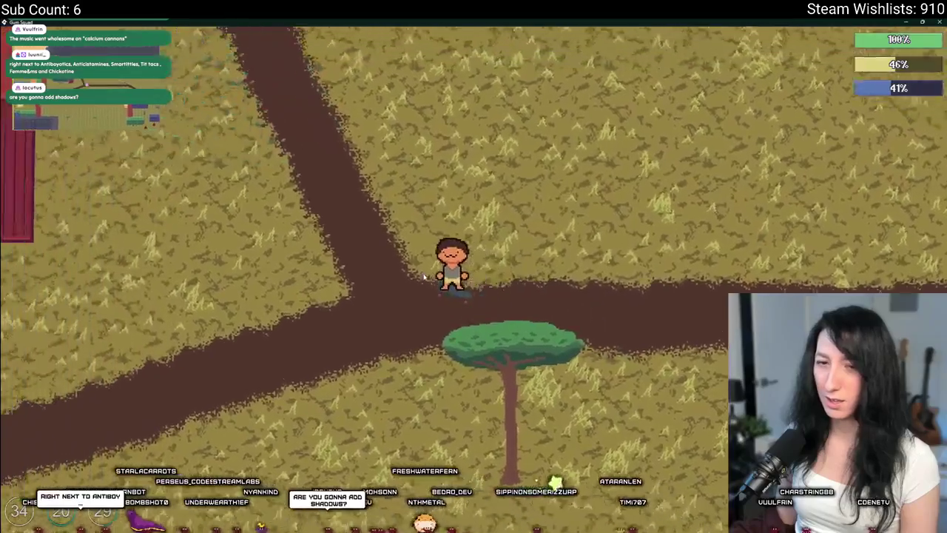
key("d")
key("w")
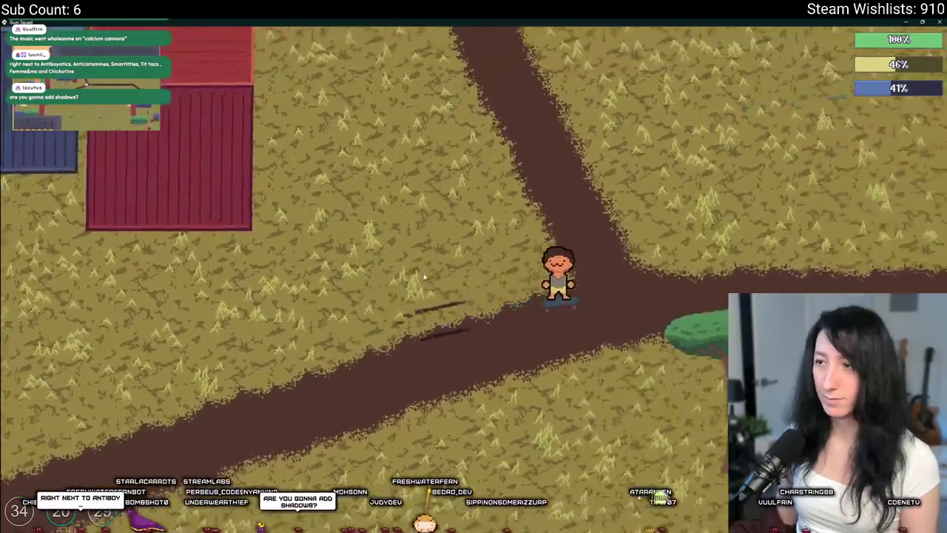
key("d")
key("s")
key("w")
Follow the road's bend through grass and sand back to the shipping containers, then pause the game
key("d")
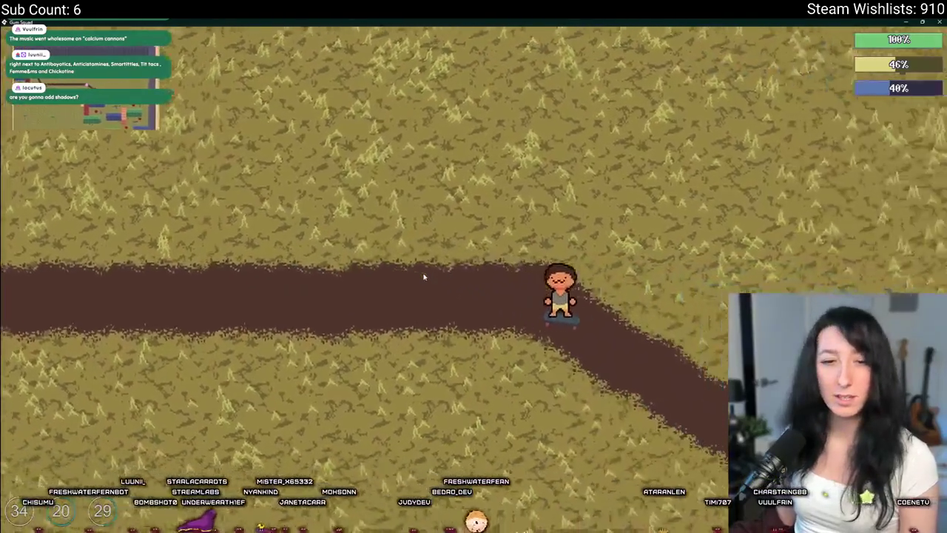
key("s")
key("w")
key("w")
key("d")
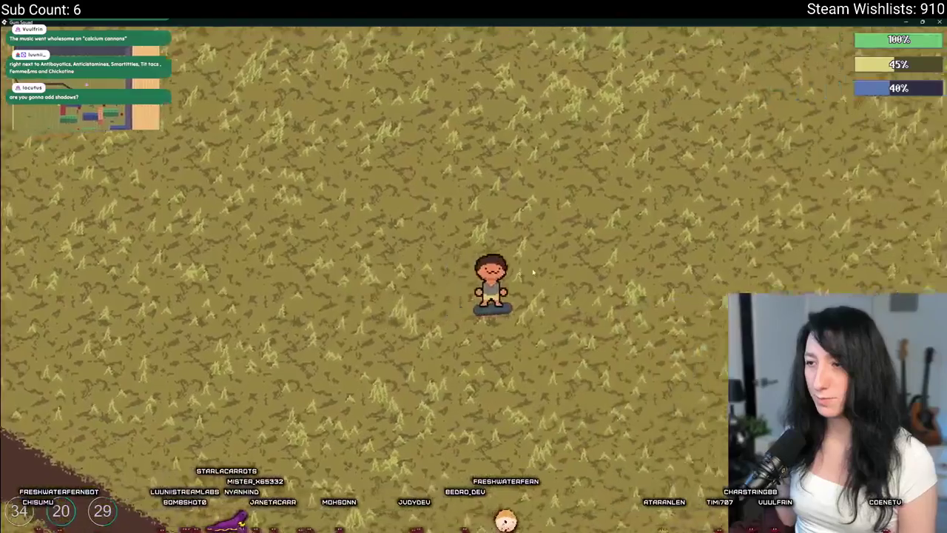
key("s")
key("a")
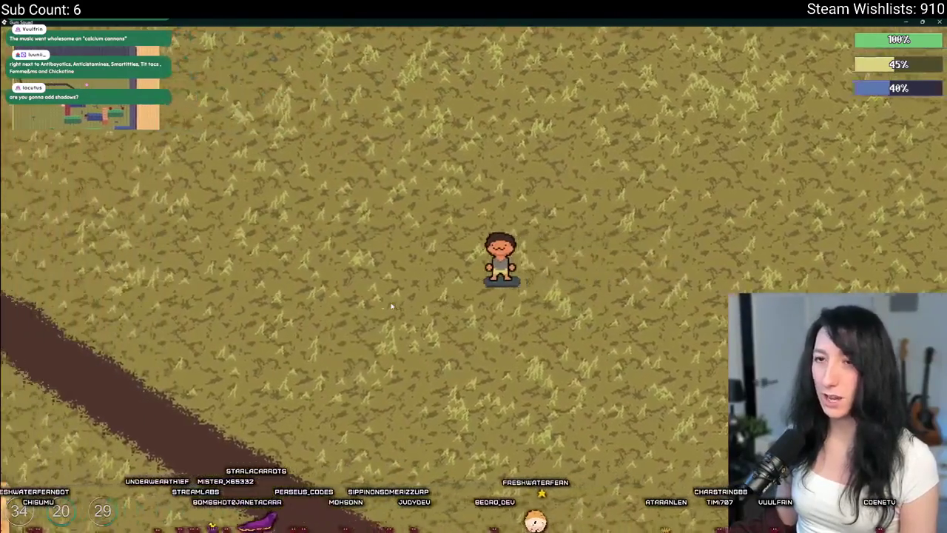
key("s")
key("a")
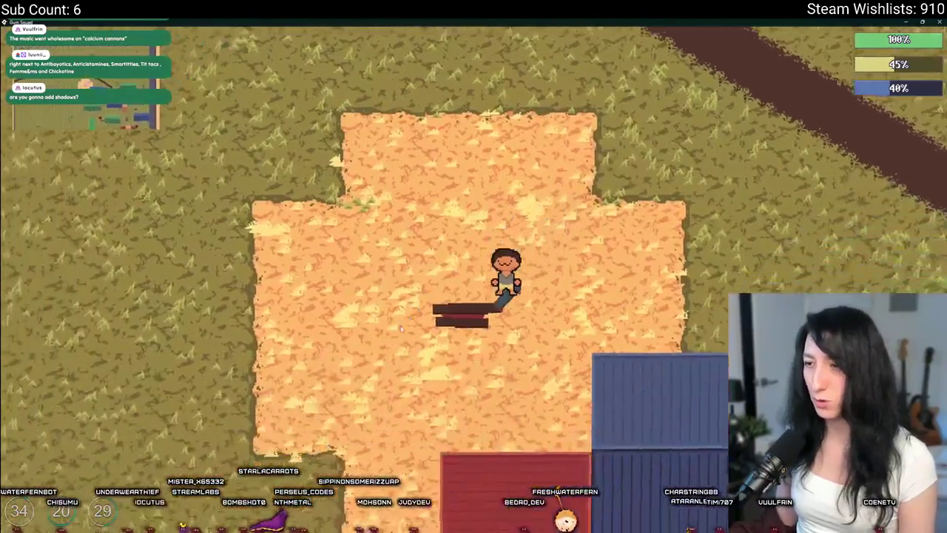
key("s")
key("a")
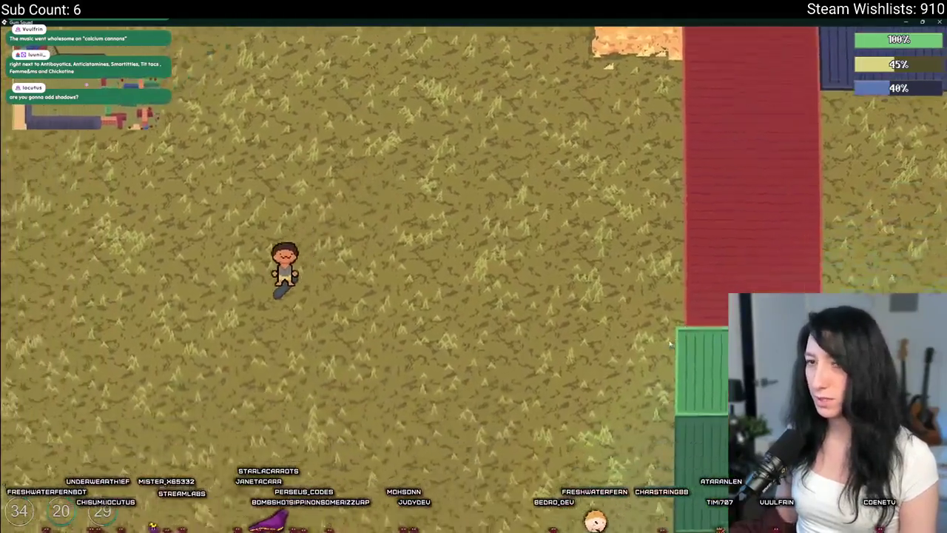
key("s")
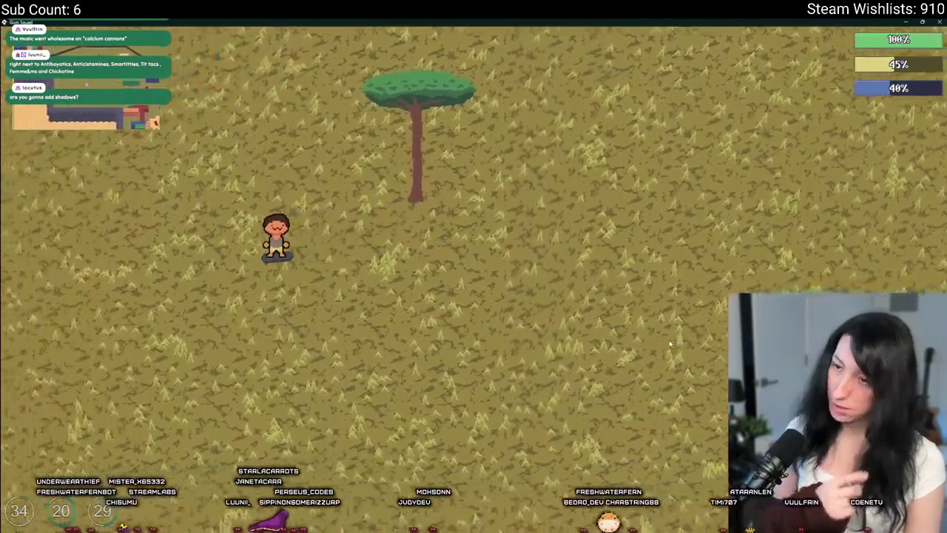
key("d")
key("a")
key("w")
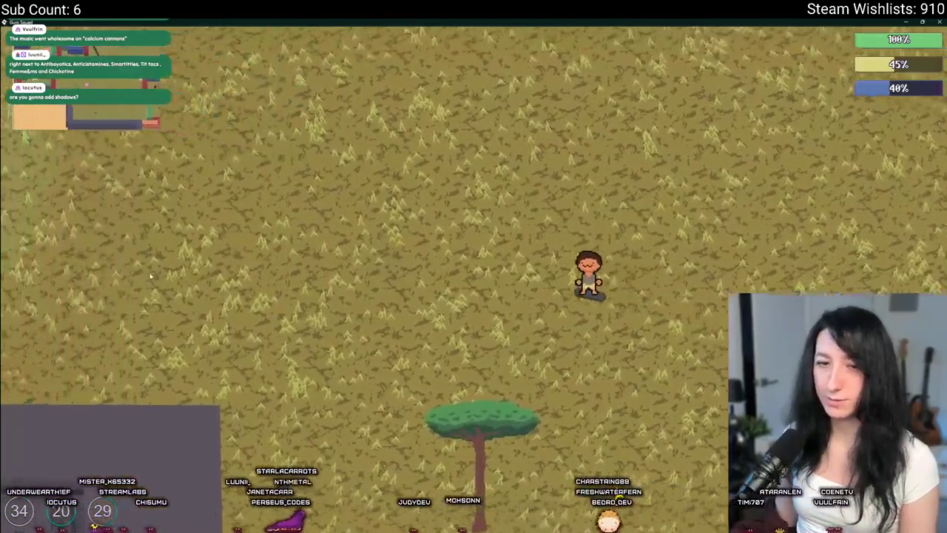
key("a")
key("w")
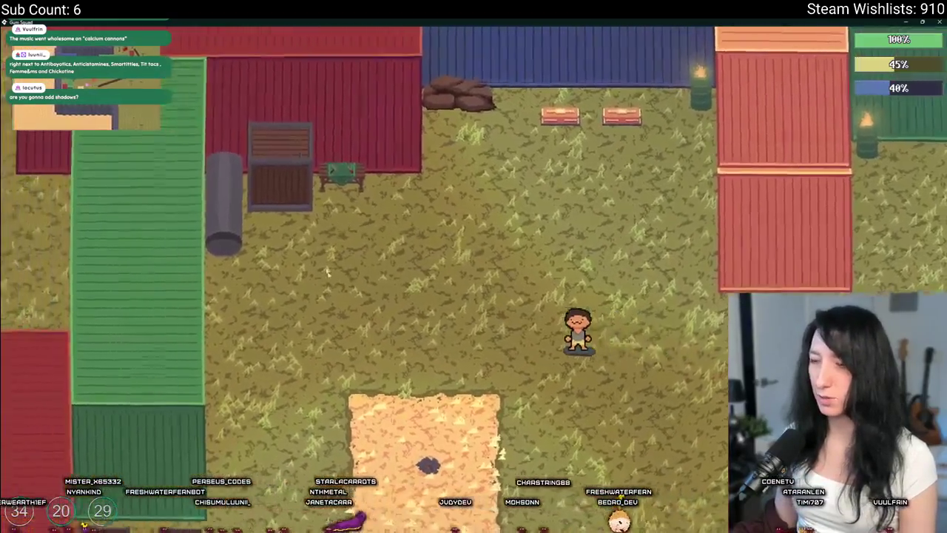
key("s")
key("d")
key("d")
key("w")
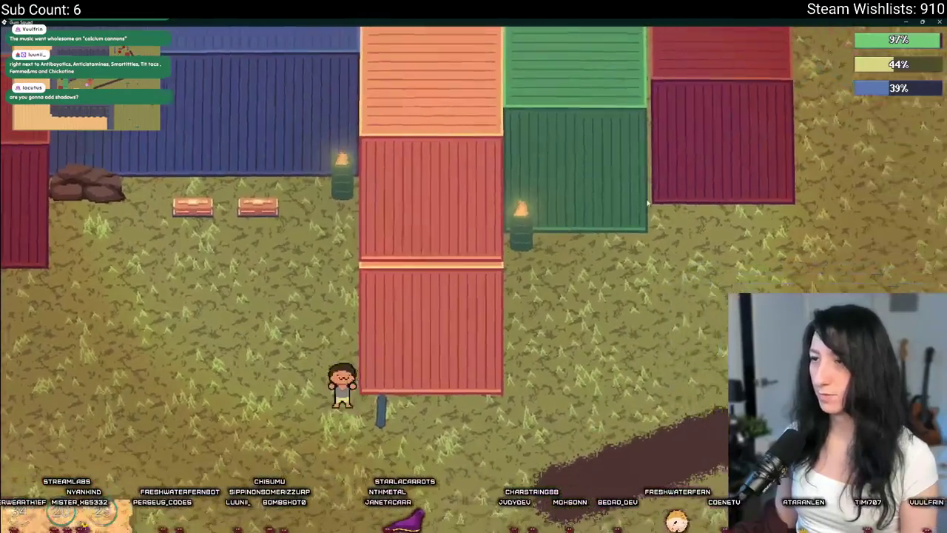
key("Escape")
left_click(473, 260)
Set Music Volume to 0% in Audio options, save and quit, then Quit To Desktop
left_click(476, 260)
left_click_drag(641, 312, 380, 317)
left_click(474, 392)
left_click(478, 359)
left_click(476, 361)
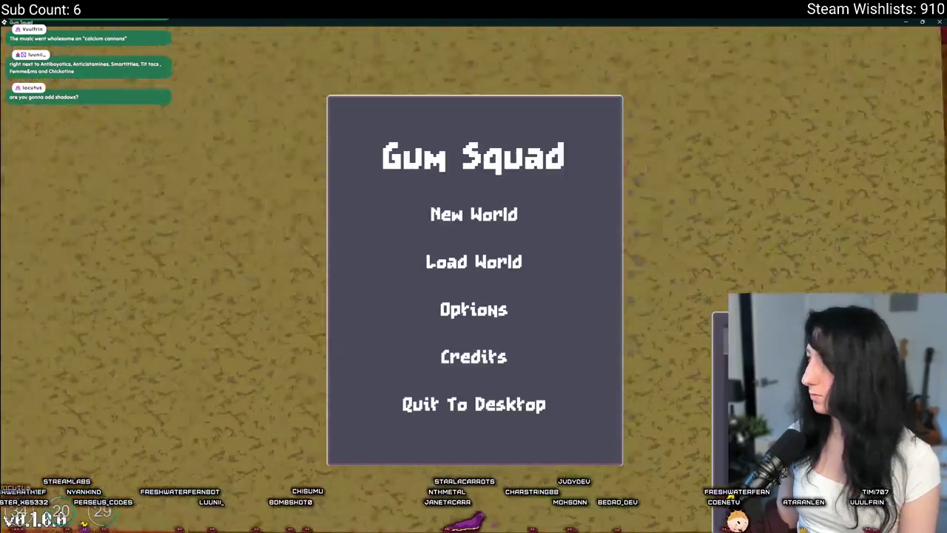
left_click(461, 419)
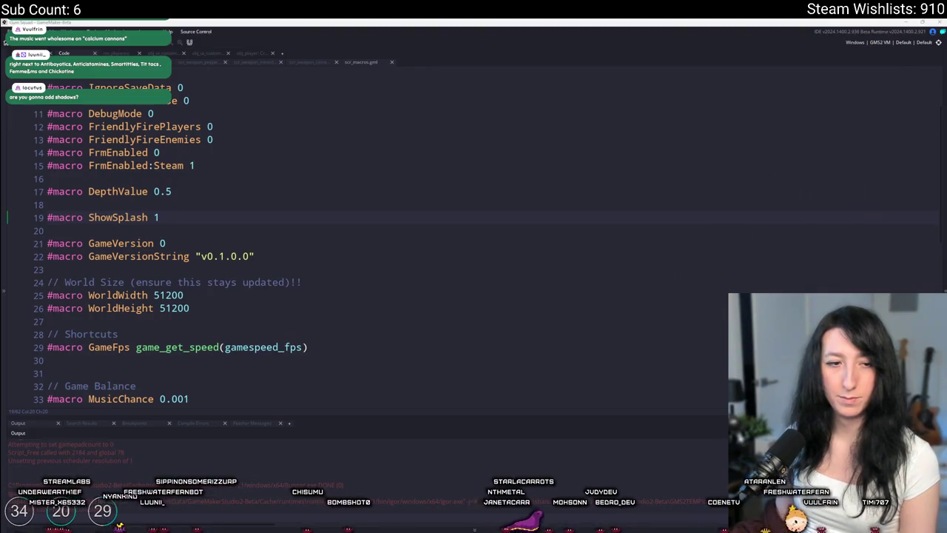
Close scr_macros and the other open script editors, leaving obj_player visible
left_click(178, 205)
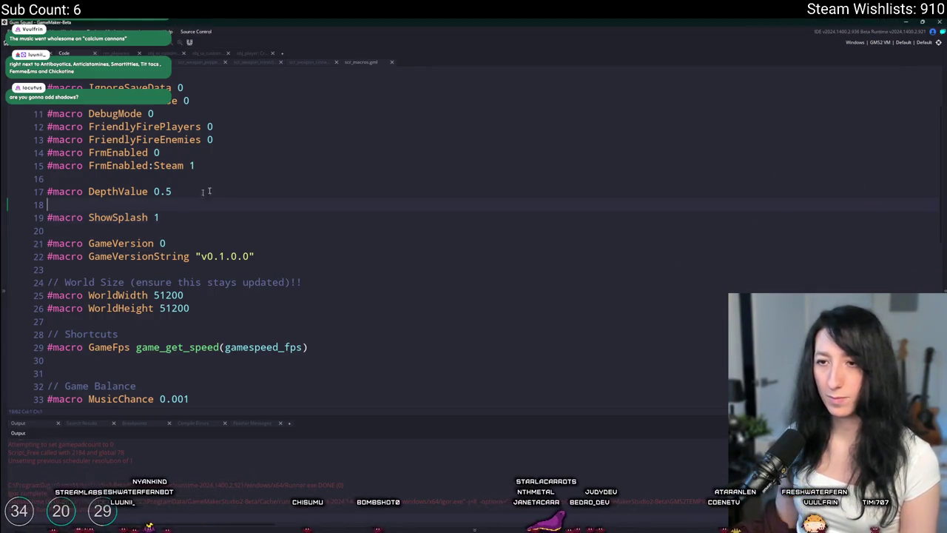
type("0")
middle_click(361, 62)
middle_click(242, 60)
middle_click(124, 54)
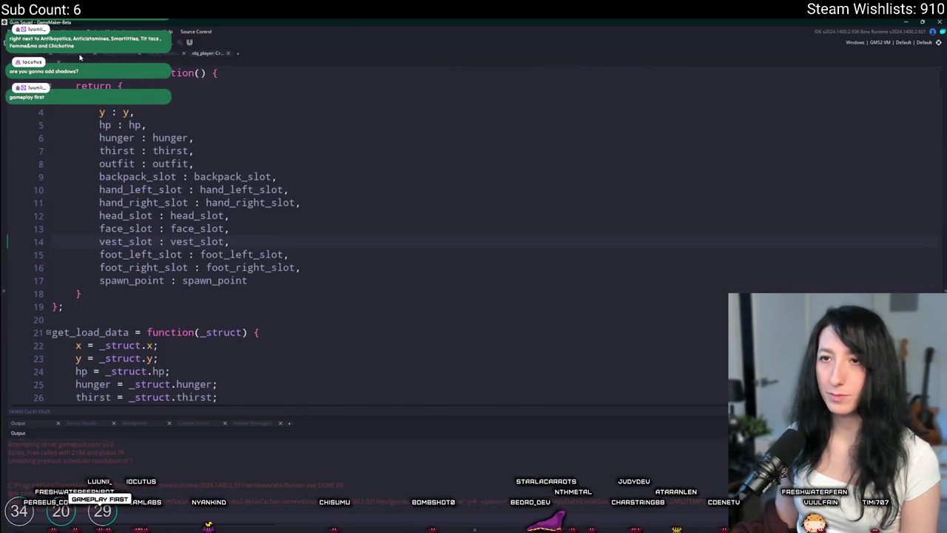
middle_click(124, 54)
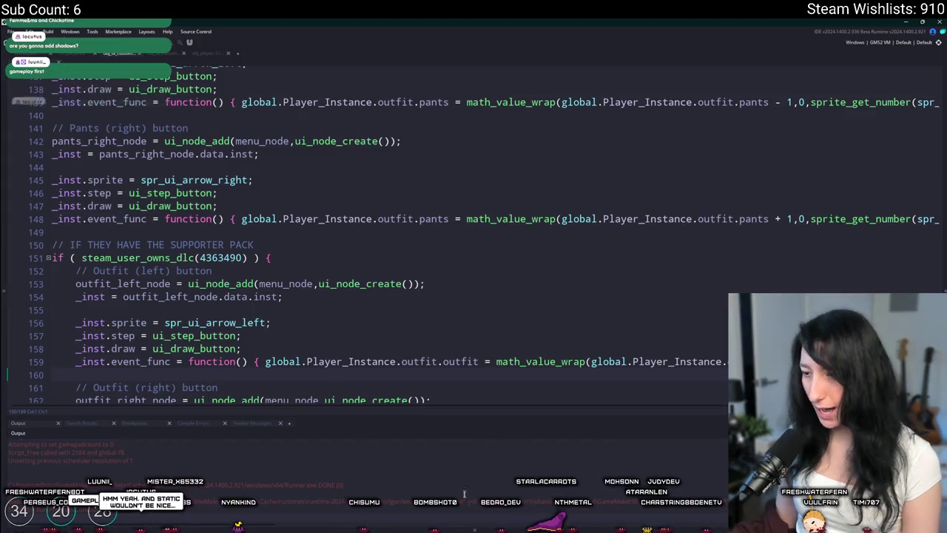
middle_click(123, 54)
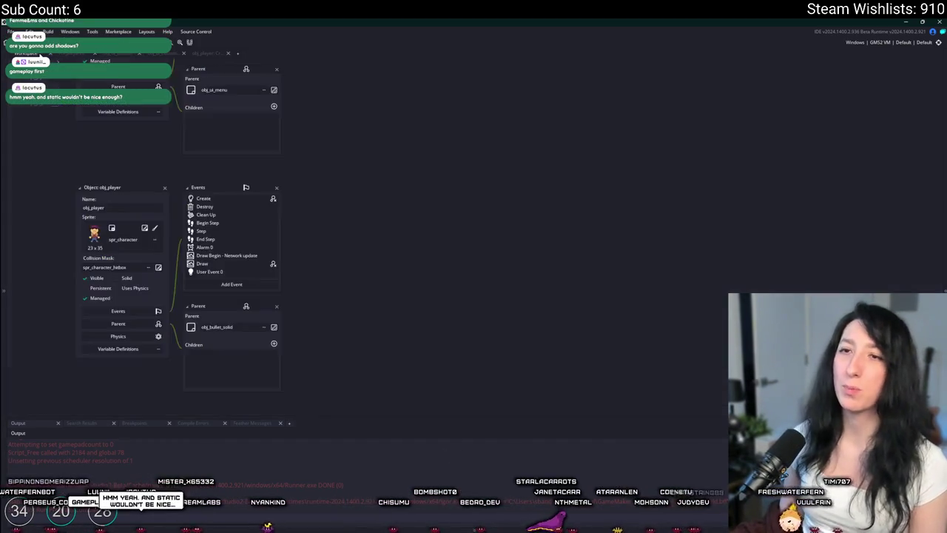
Open obj_player's Draw event and jump to player_character_draw in scr_character, enlarged
left_click_drag(312, 131, 328, 197)
key("ctrl+t")
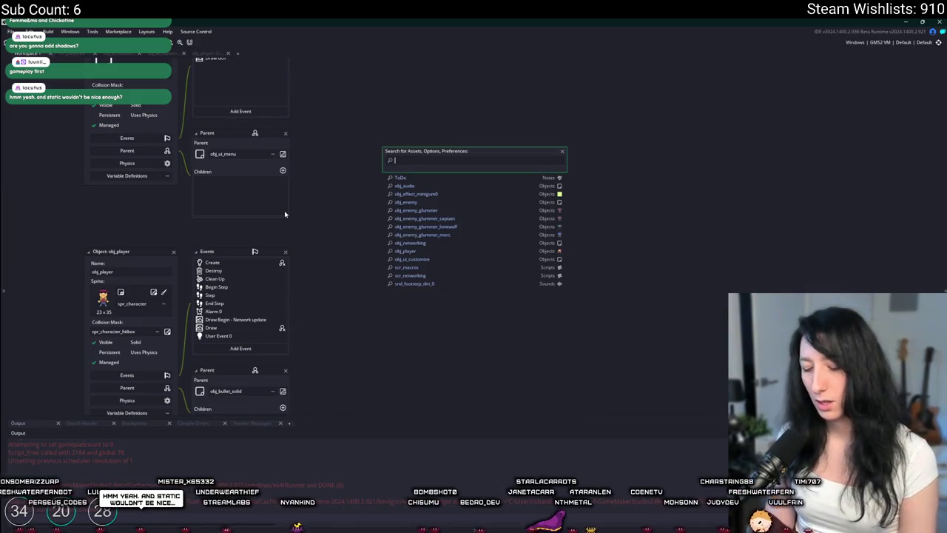
double_click(257, 329)
middle_click(414, 299)
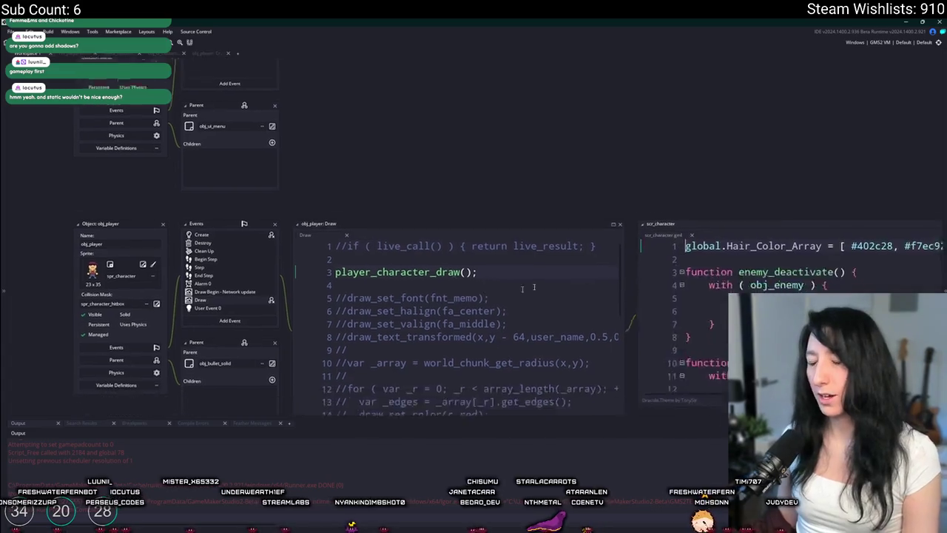
left_click(476, 100)
Scroll scr_character down to its drawing code around line 79
scroll(316, 159, "down", 10)
scroll(316, 159, "down", 2)
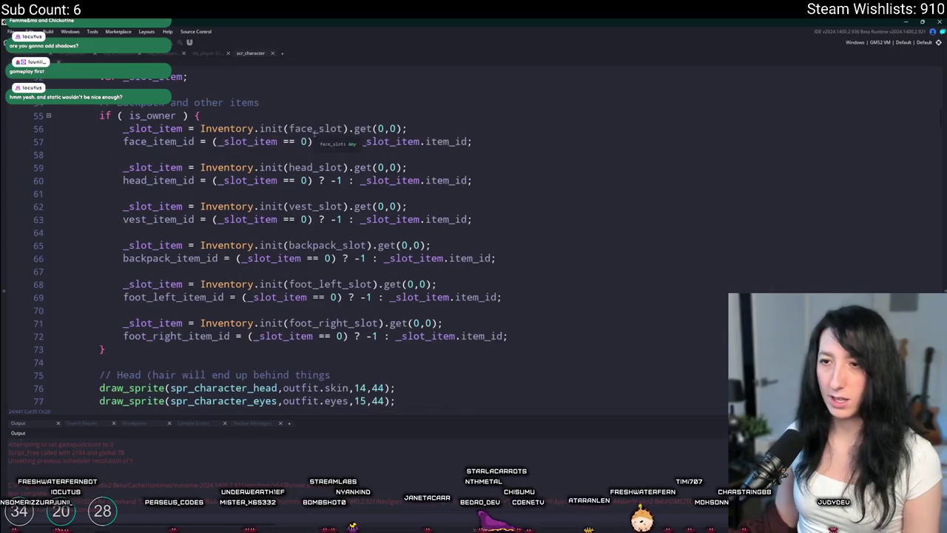
scroll(314, 128, "down", 7)
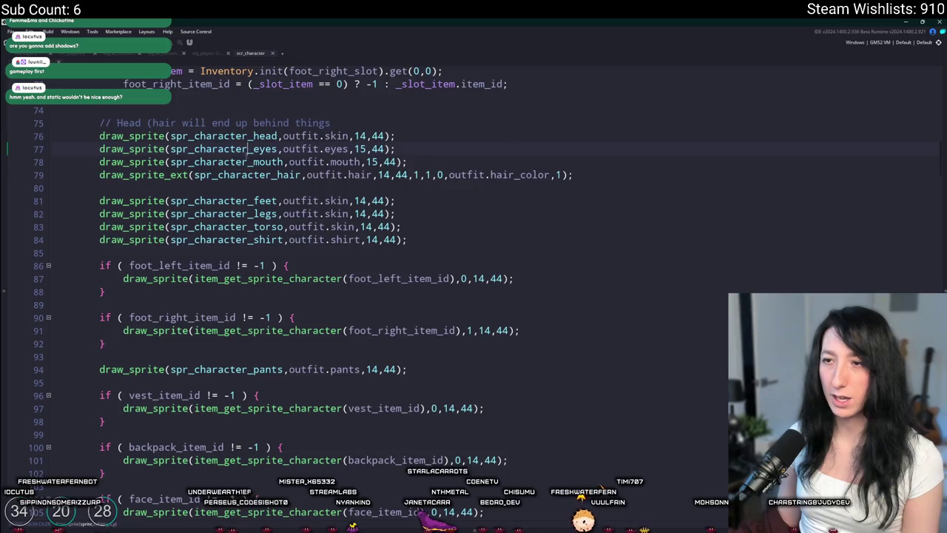
key("Down")
key("Down")
scroll(247, 156, "down", 1)
scroll(248, 157, "up", 10)
scroll(293, 213, "down", 8)
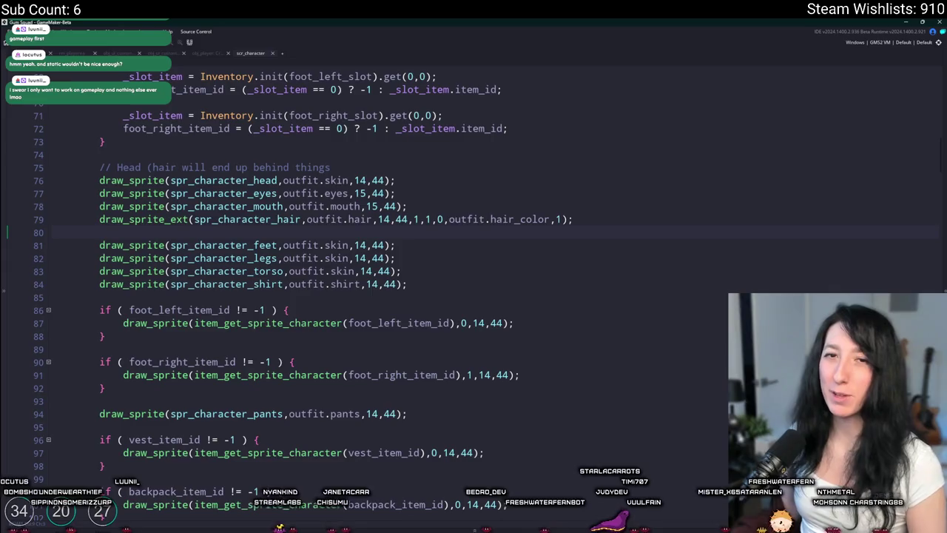
Visit the ends of the hair, shirt and feet drawing lines, then switch to the Bring Me Hope Steam page
left_click(671, 216)
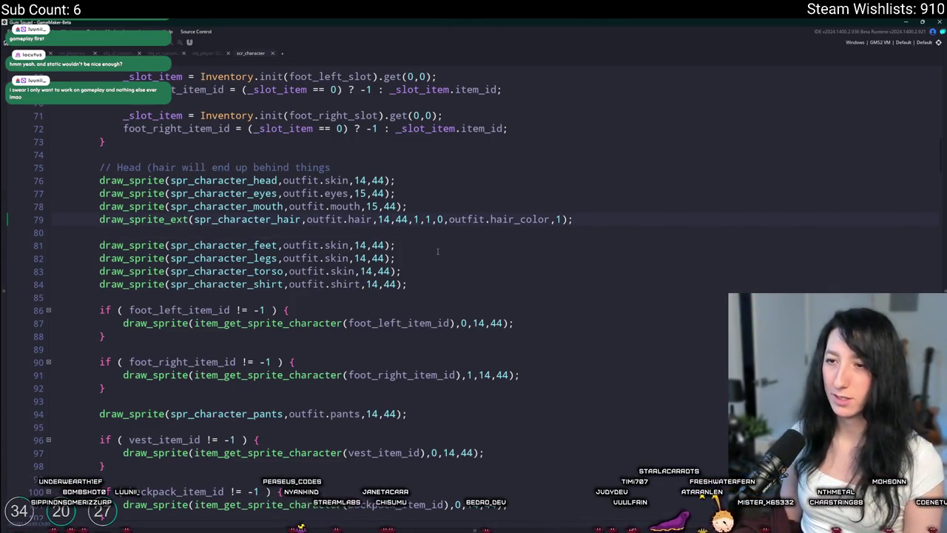
left_click(463, 284)
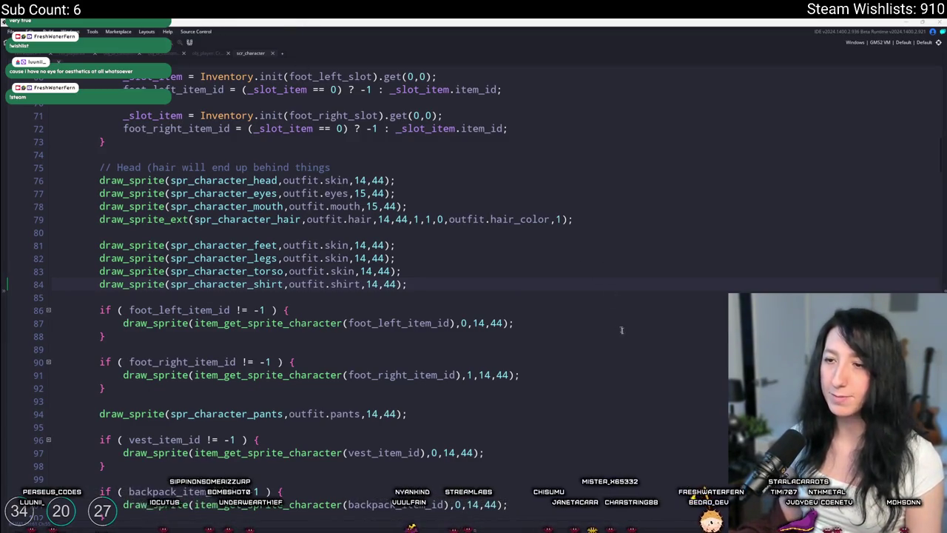
left_click(545, 247)
scroll(544, 247, "down", 3)
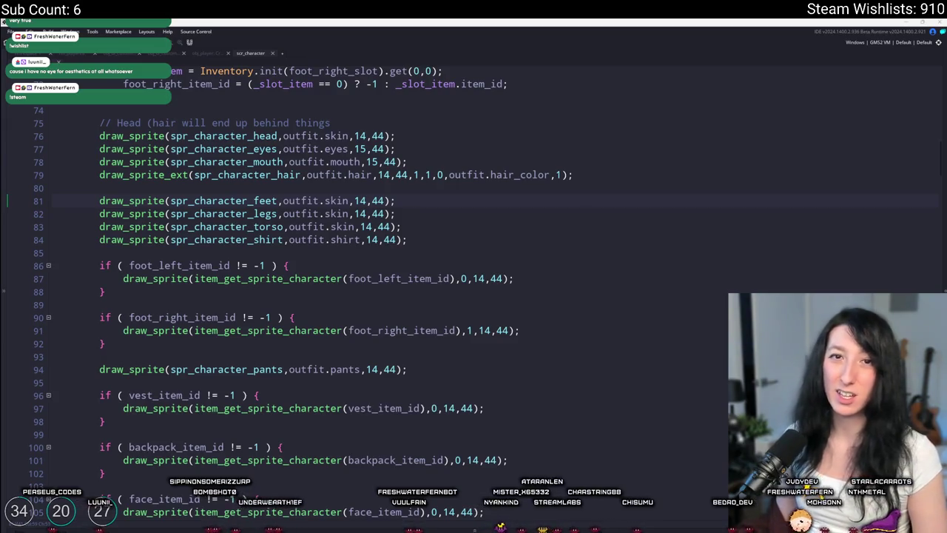
key("alt+Tab")
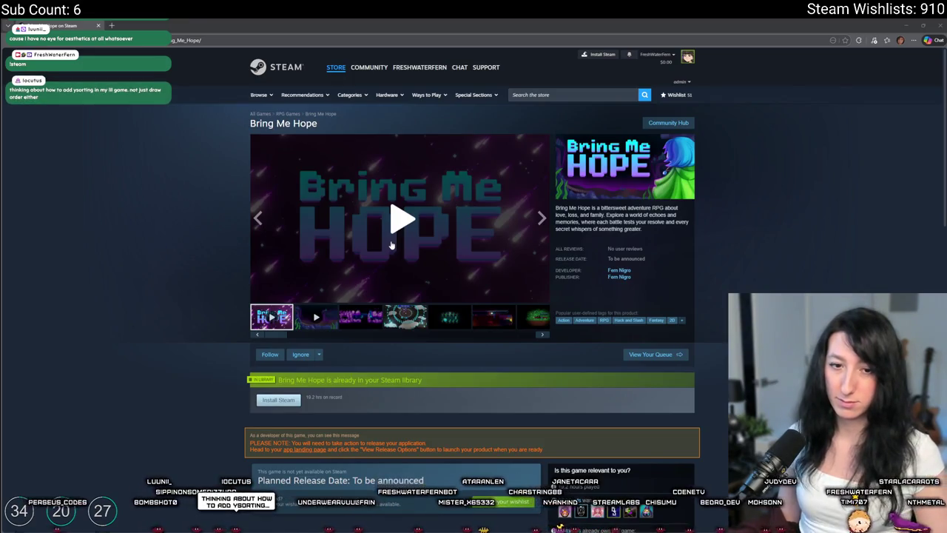
Play the Bring Me Hope trailer in full screen, resuming it after it pauses
left_click(391, 245)
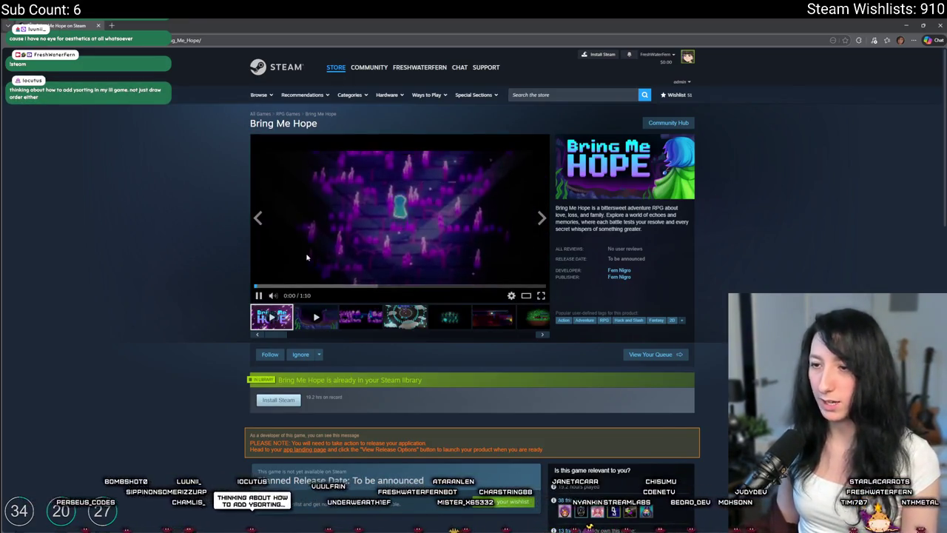
left_click(540, 296)
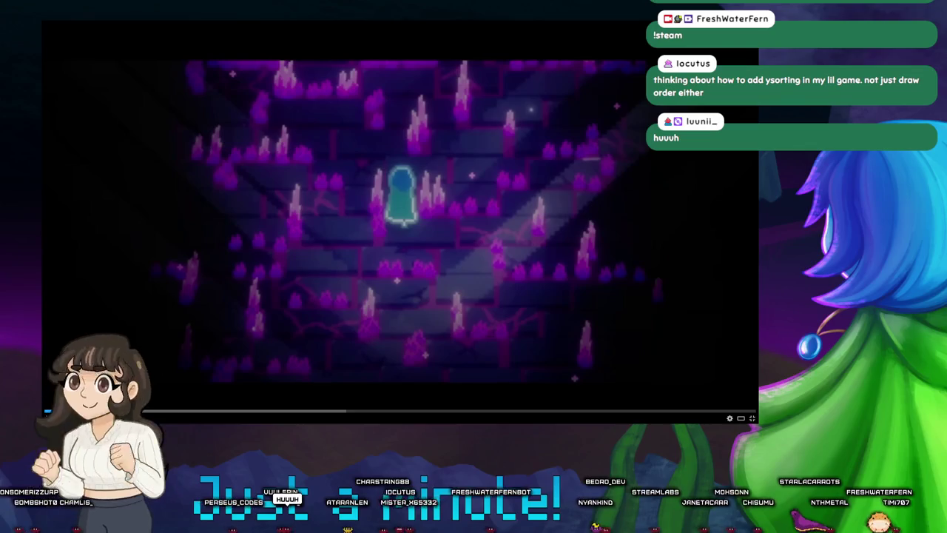
left_click(140, 172)
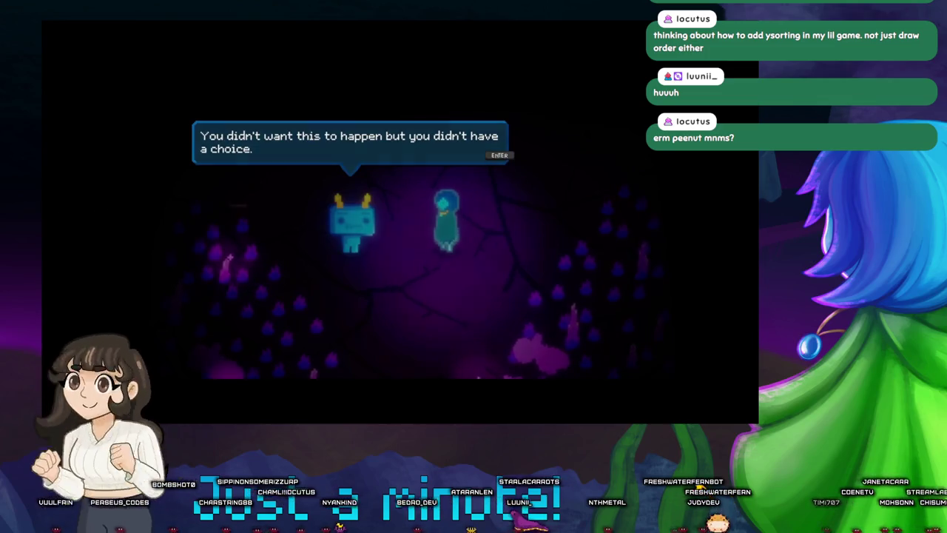
key("Return")
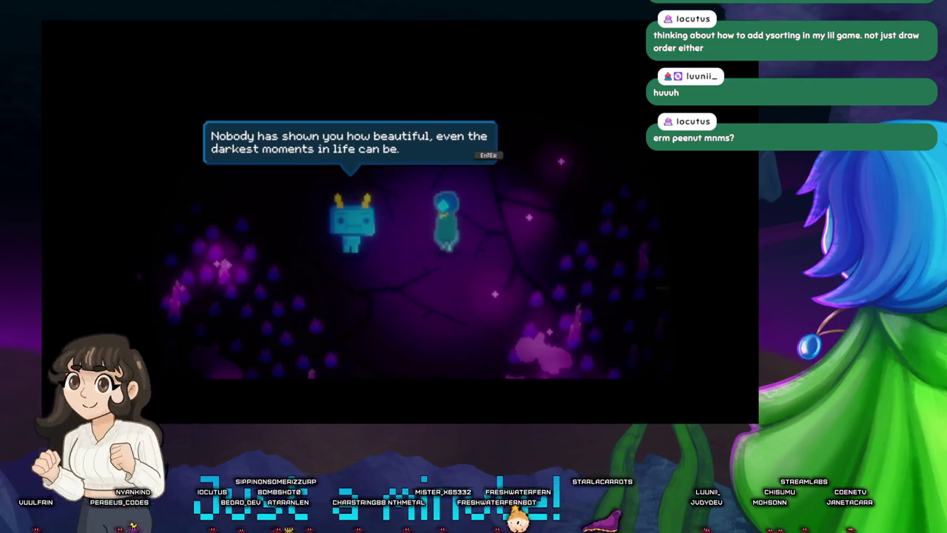
key("Return")
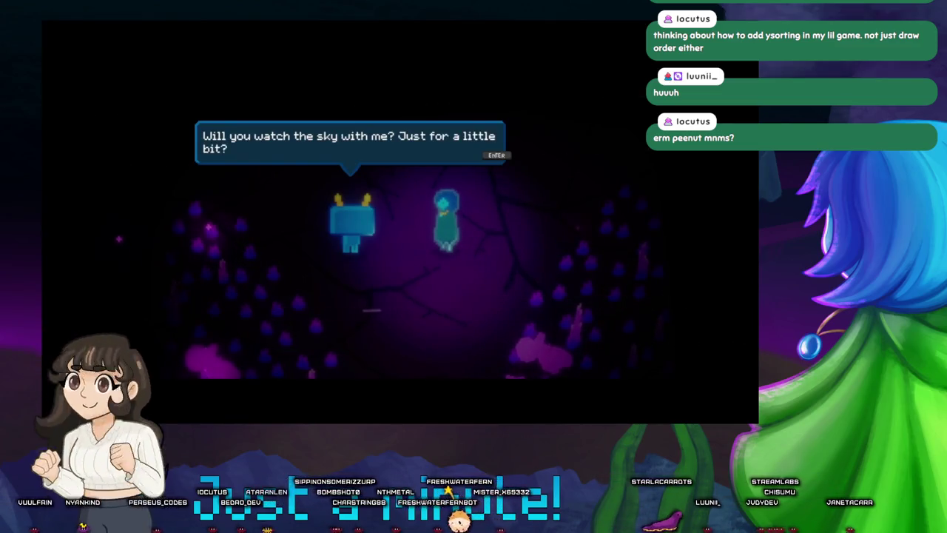
key("Return")
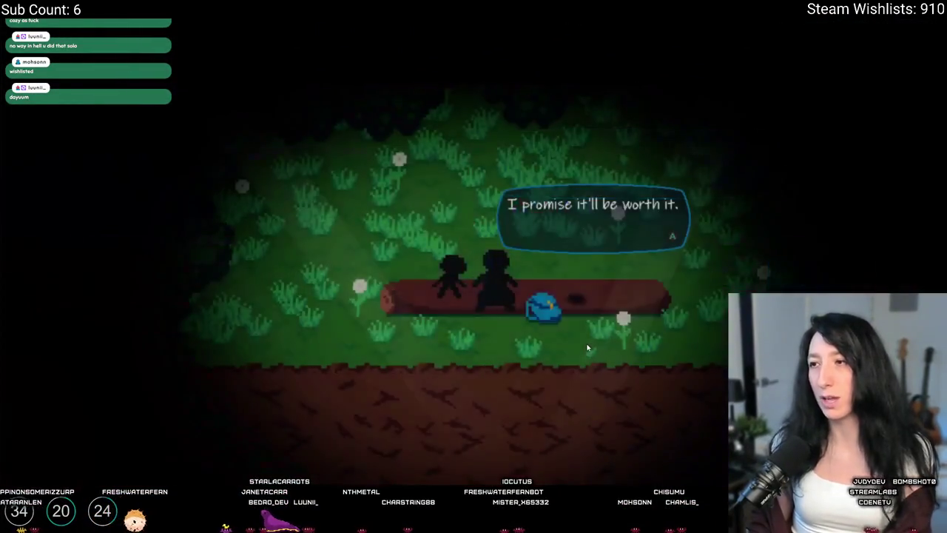
Exit the full-screen trailer, pause it at 0:01, and switch via GameMaker to the blog post
key("Escape")
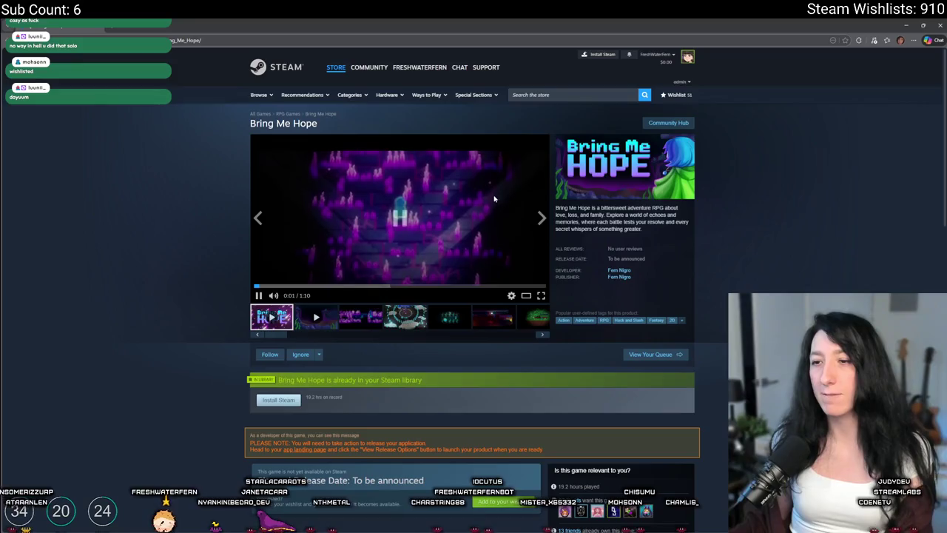
key("space")
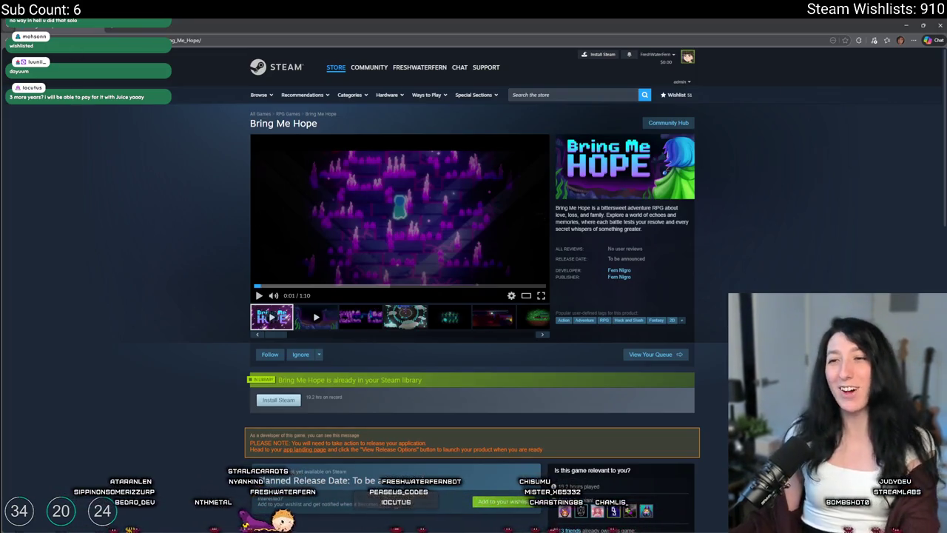
key("alt+Tab")
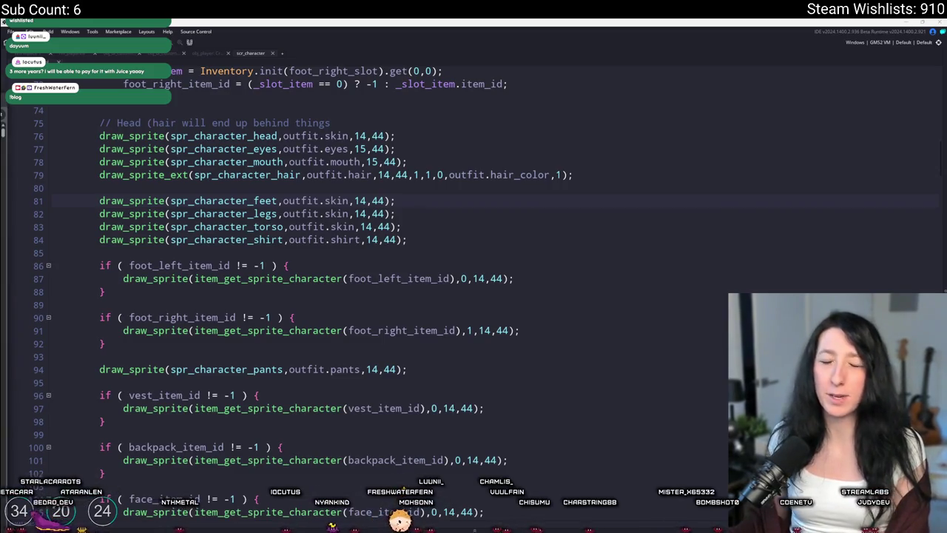
key("alt+Tab")
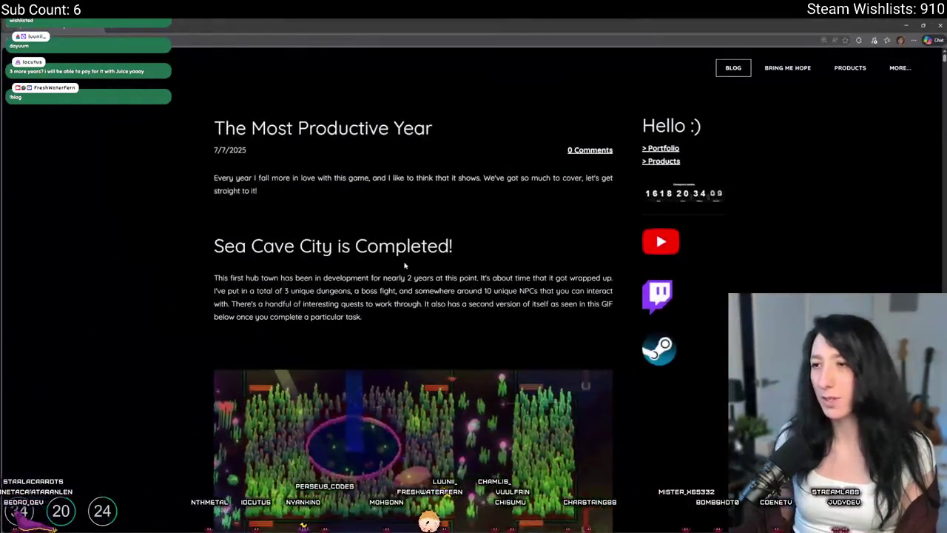
Skim down and back up 'The Most Productive Year' post, then return to scr_character
scroll(471, 148, "down", 1)
scroll(450, 141, "up", 1)
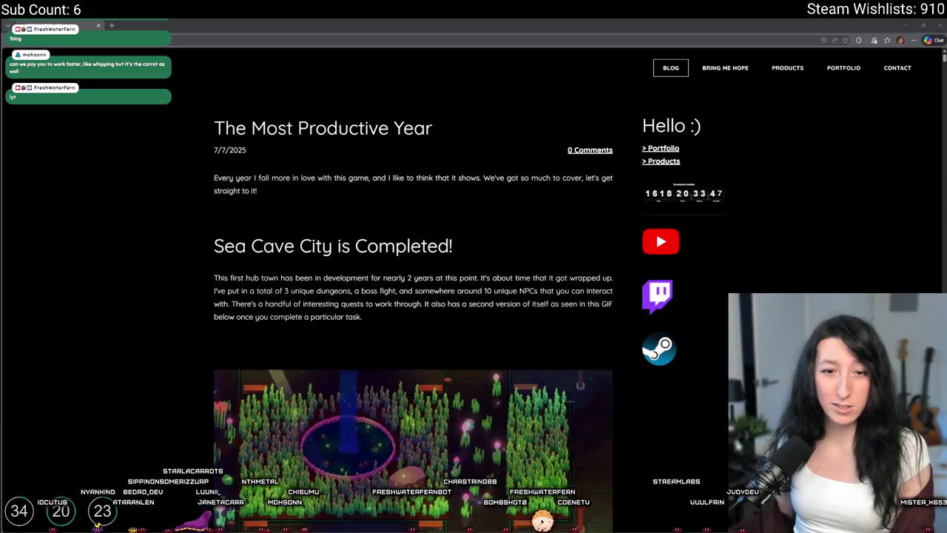
scroll(342, 20, "down", 15)
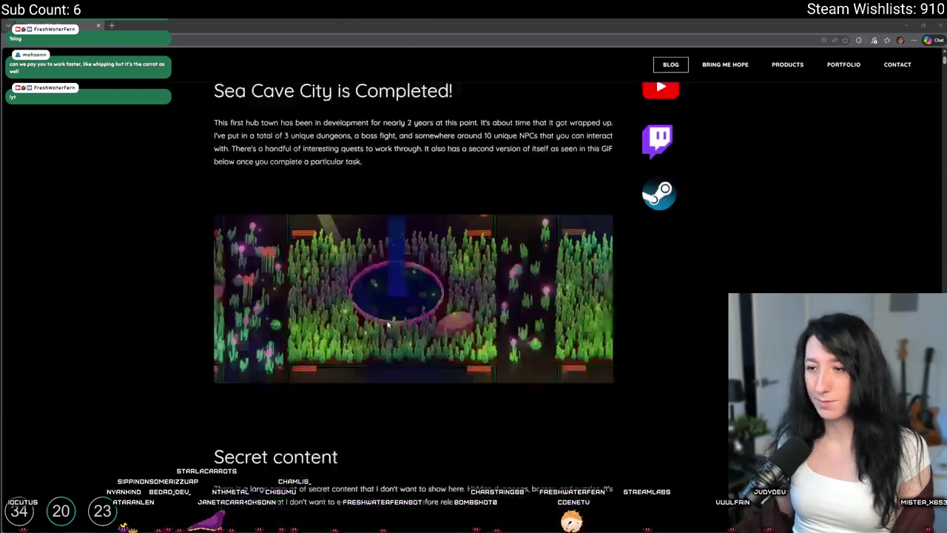
scroll(410, 317, "down", 20)
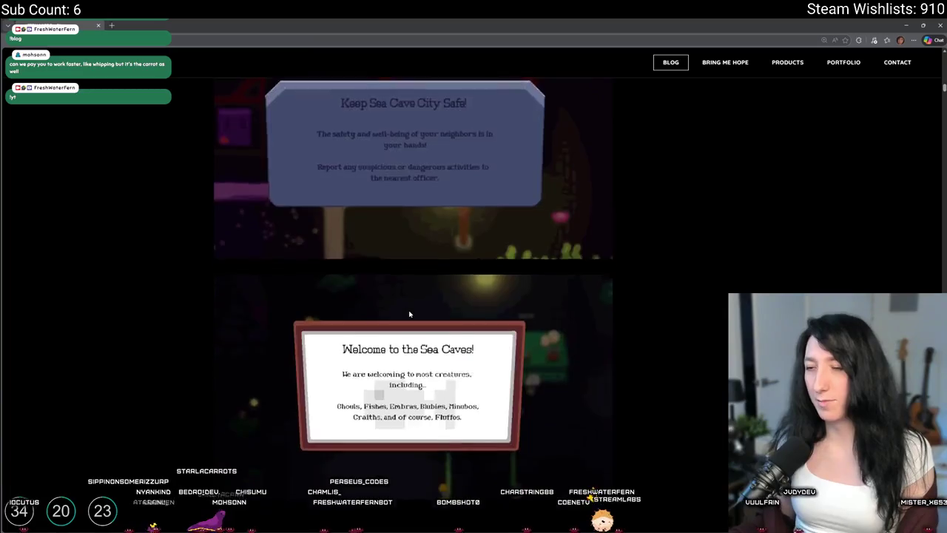
scroll(493, 337, "up", 20)
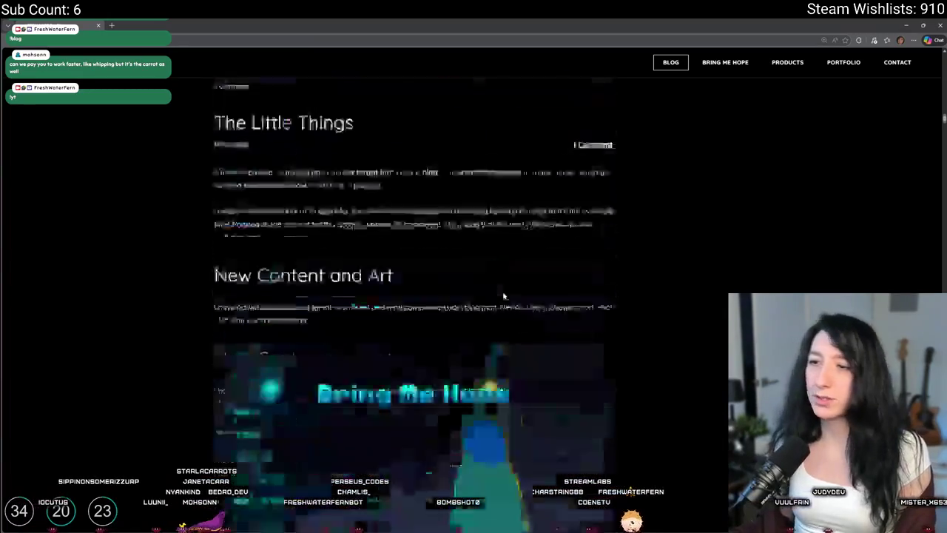
scroll(473, 296, "up", 10)
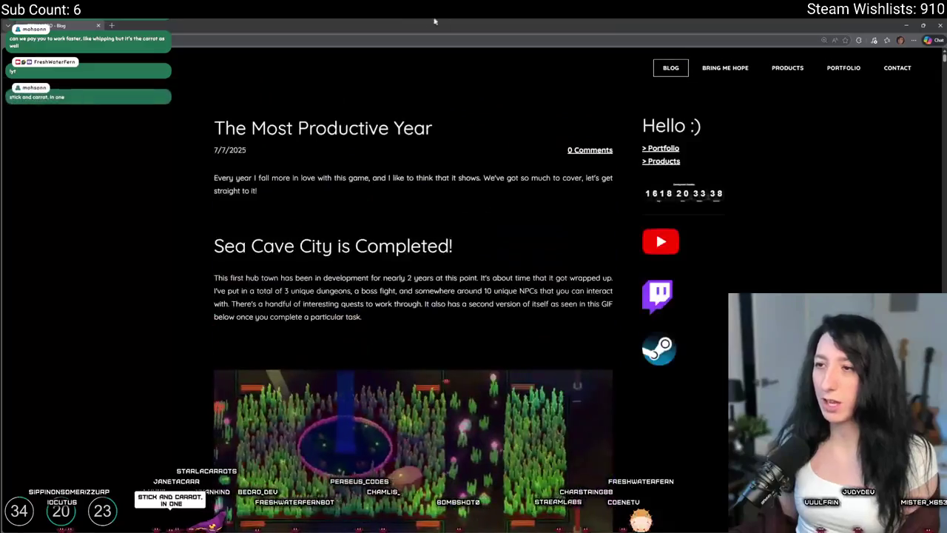
key("alt+Tab")
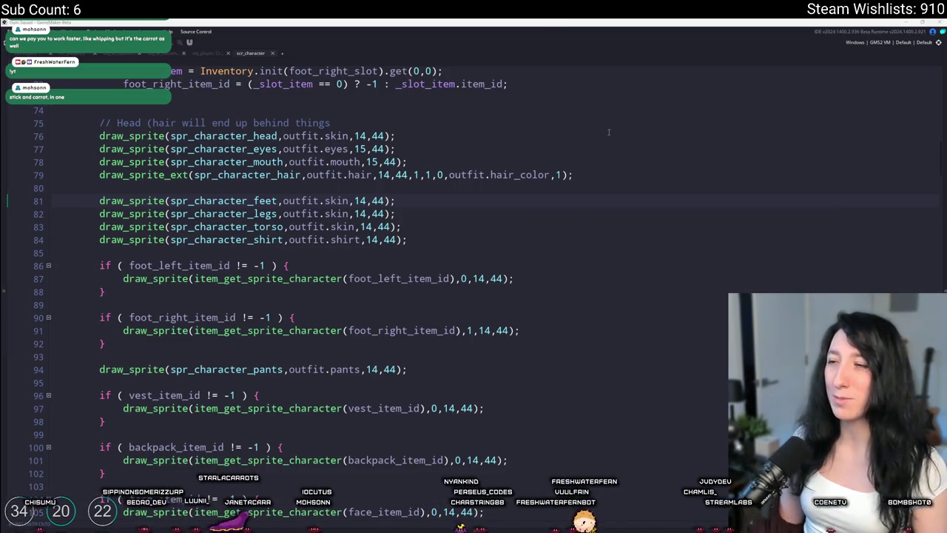
left_click(597, 175)
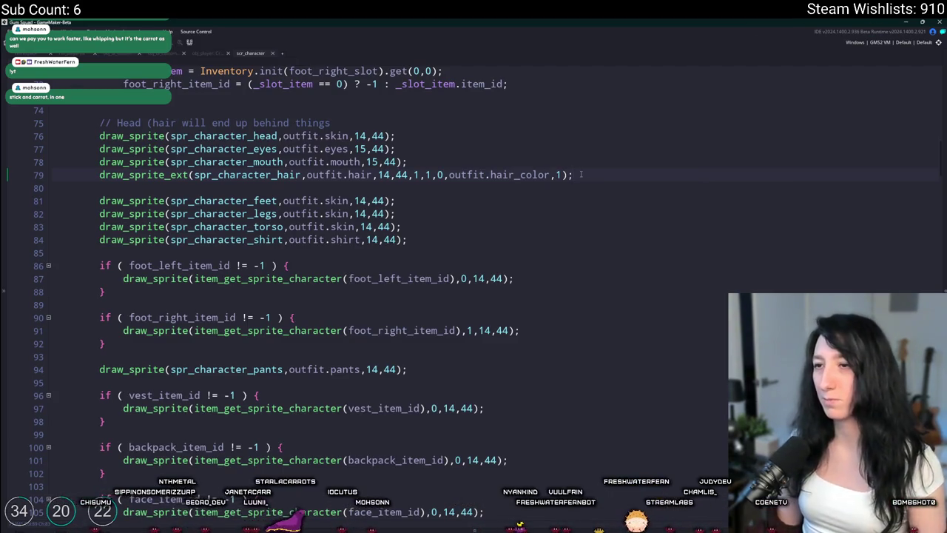
scroll(535, 169, "up", 2)
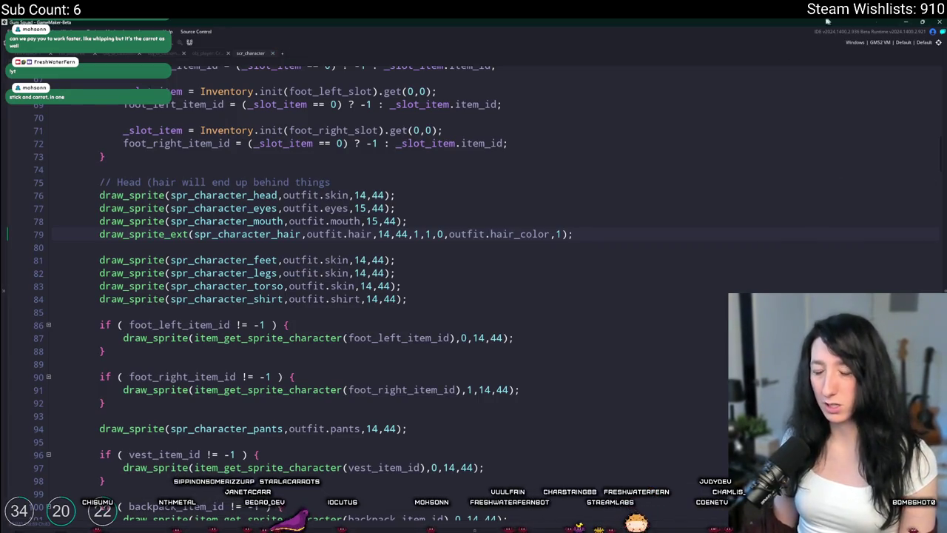
scroll(626, 234, "up", 1)
right_click(605, 259)
scroll(606, 259, "down", 5)
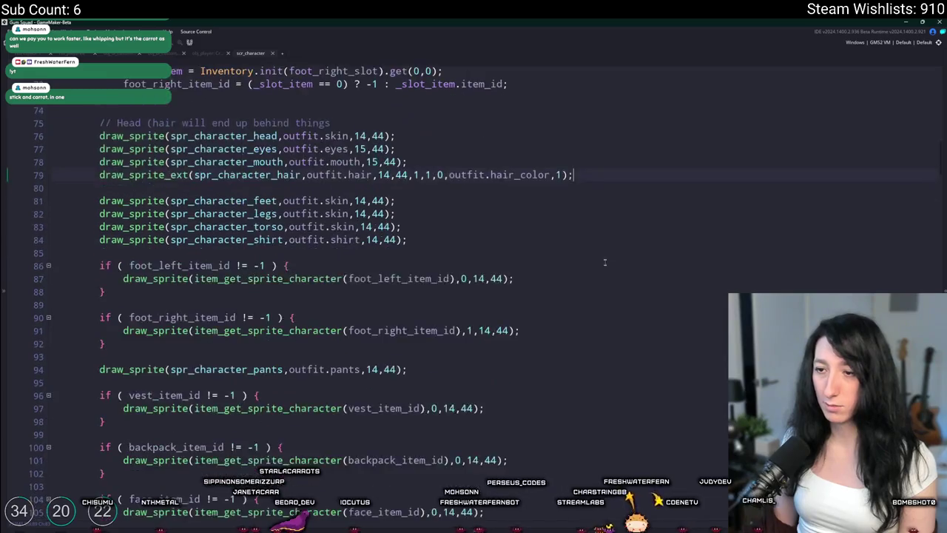
scroll(333, 111, "down", 1)
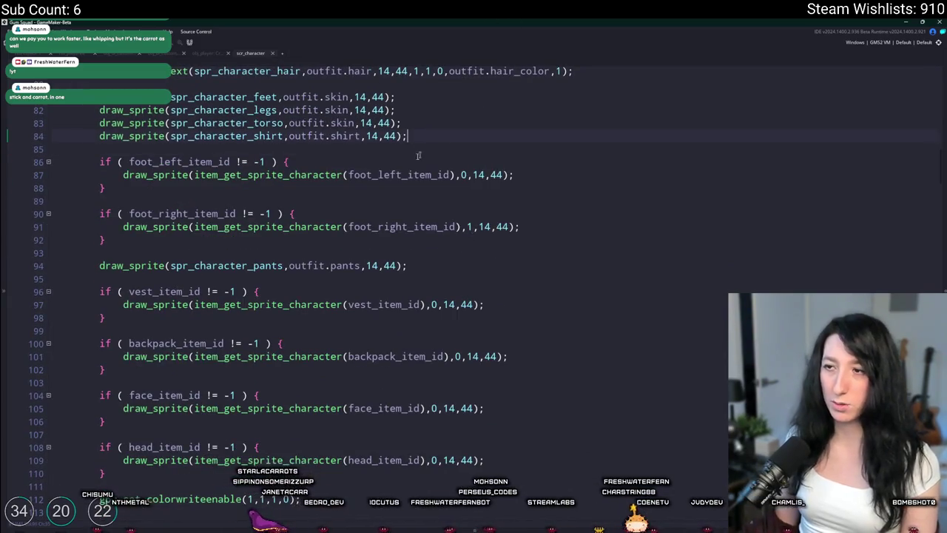
scroll(418, 156, "down", 5)
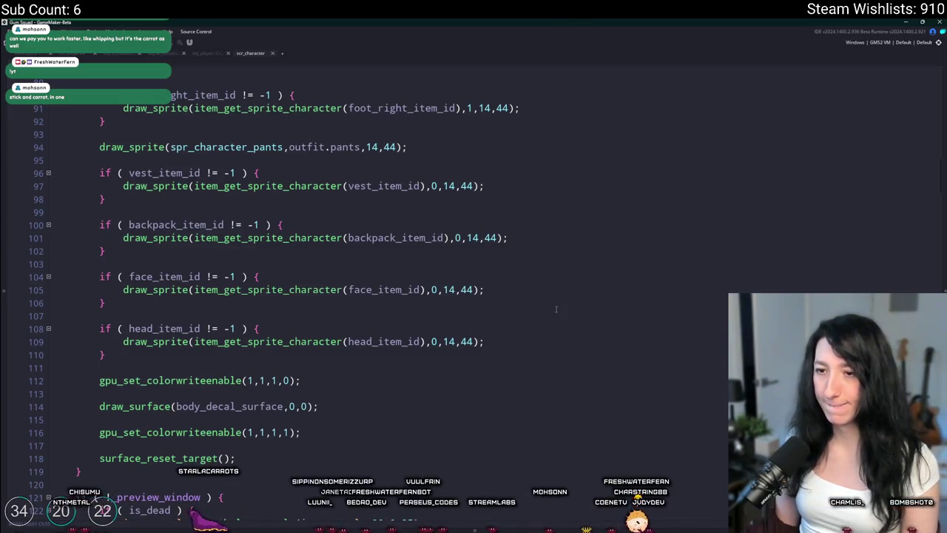
scroll(563, 296, "up", 10)
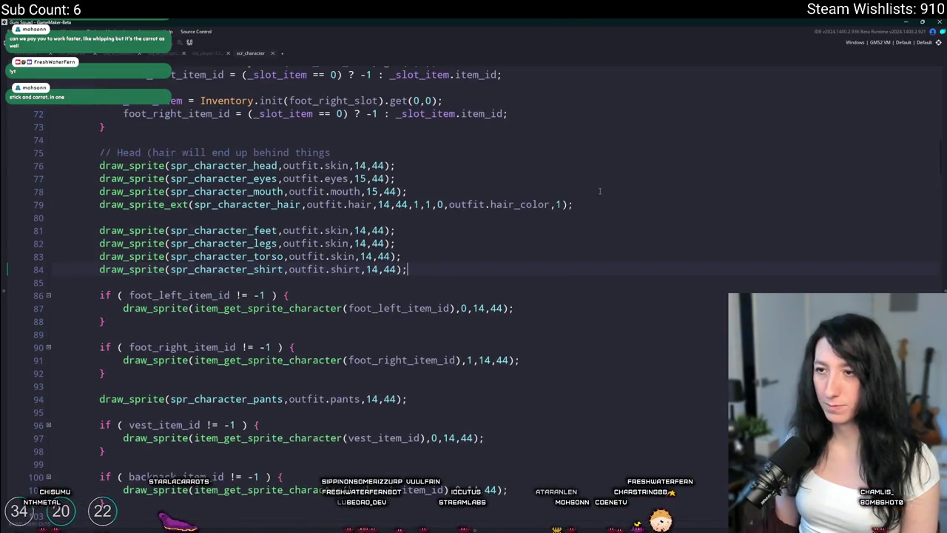
left_click(593, 207)
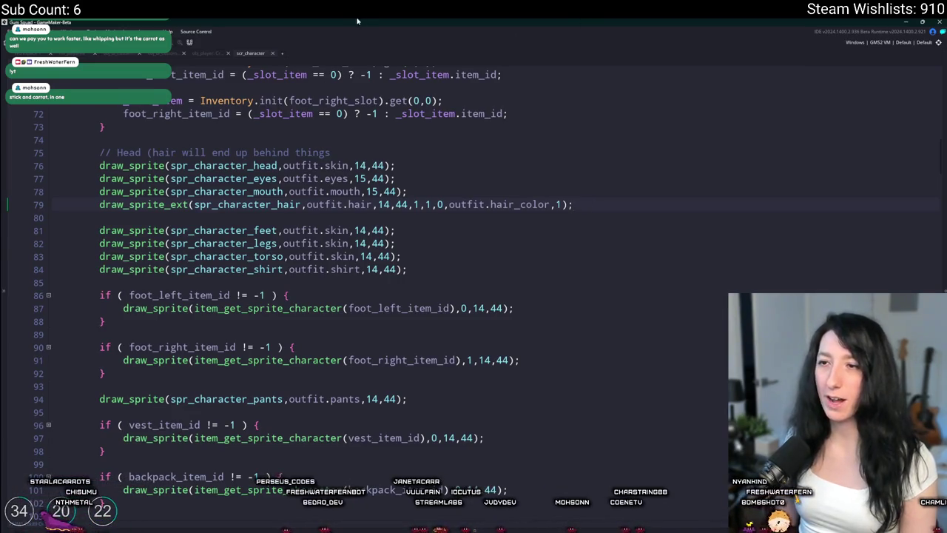
scroll(198, 367, "down", 6)
Duplicate the head_item_id if-block in scr_character's draw code
mouse_move(107, 384)
left_mouse_down()
mouse_move(170, 371)
mouse_move(174, 347)
left_mouse_up()
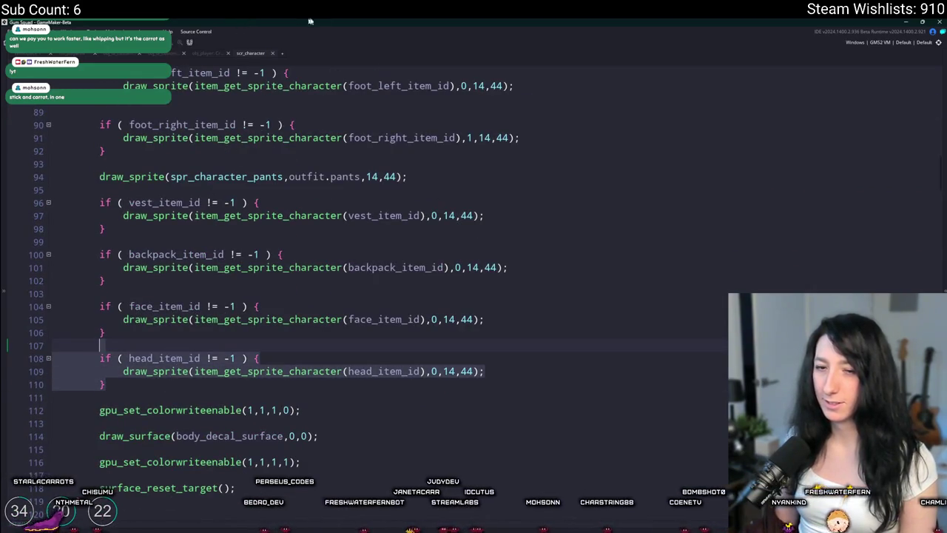
scroll(279, 189, "up", 5)
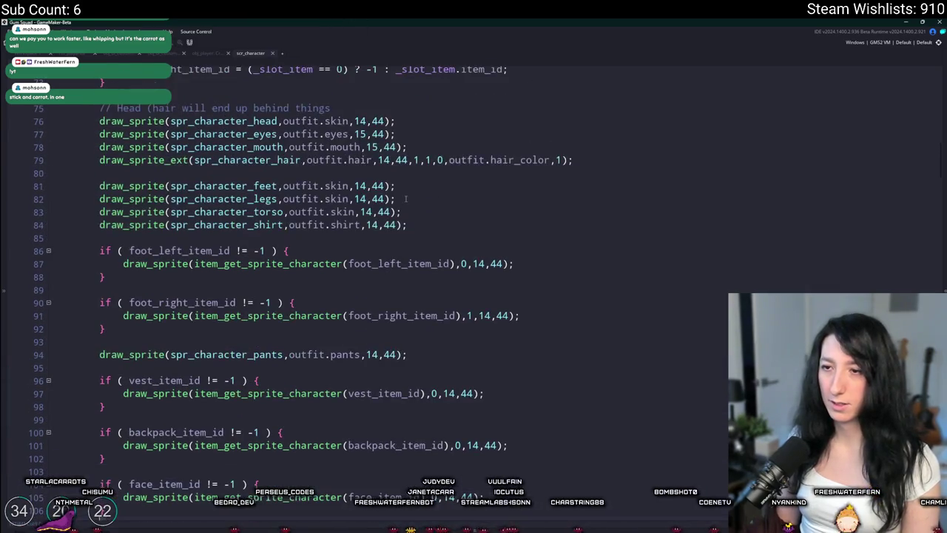
scroll(159, 315, "down", 3)
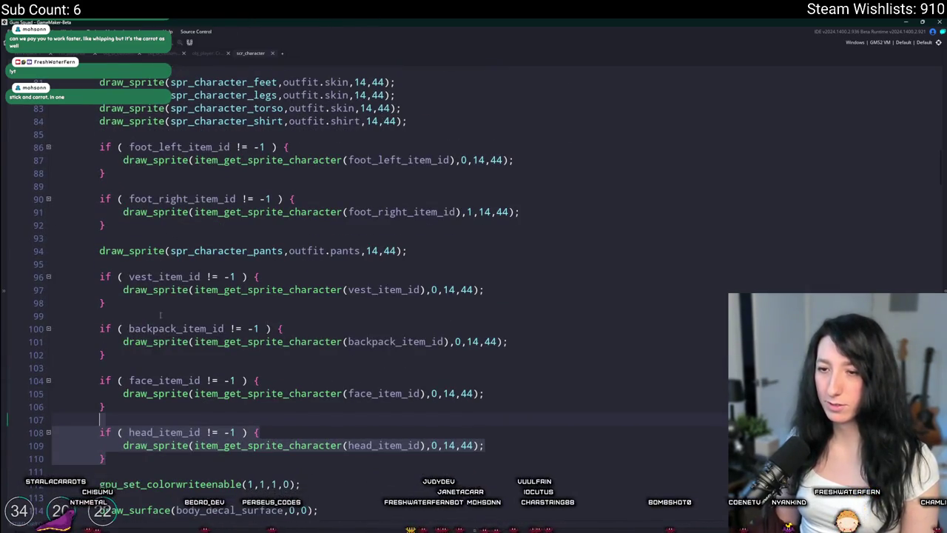
left_click_drag(108, 354, 101, 317)
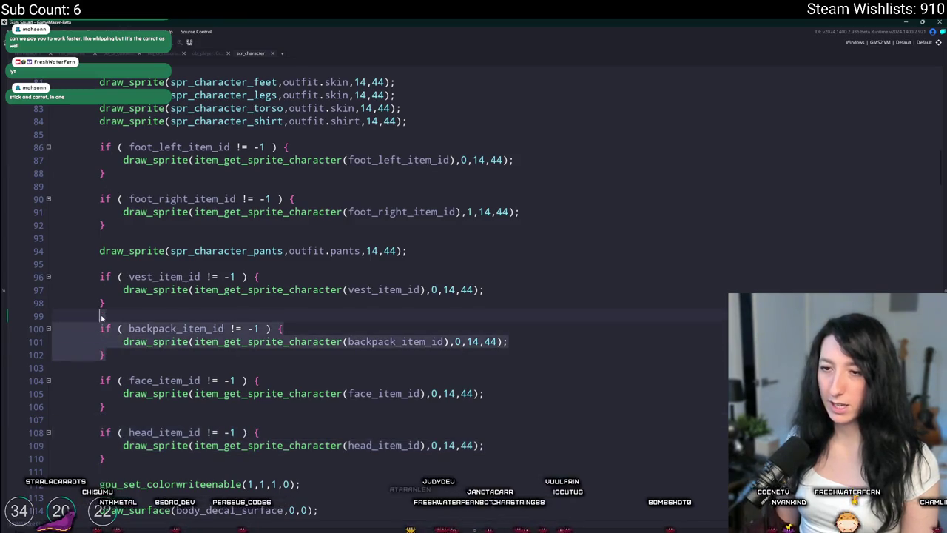
left_click_drag(118, 454, 101, 420)
key("ctrl+d")
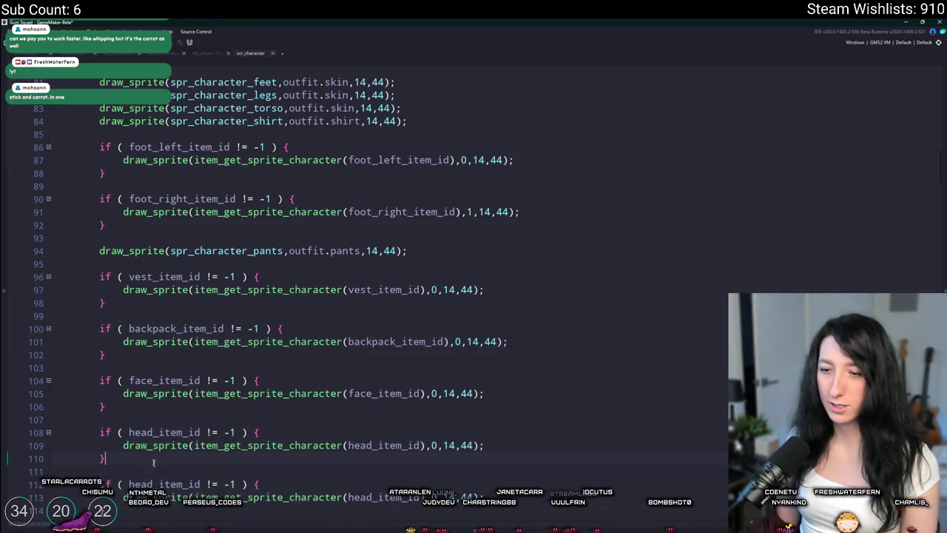
Change the copy's condition to outfit.outfit != 0 and draw spr_character_outfit with outfit.outfit
double_click(169, 484)
type("outfit_")
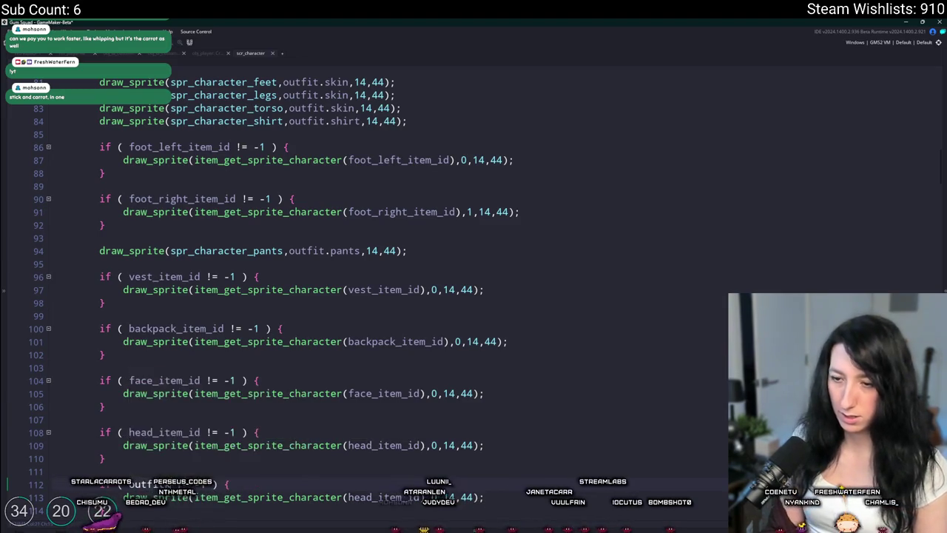
type("update")
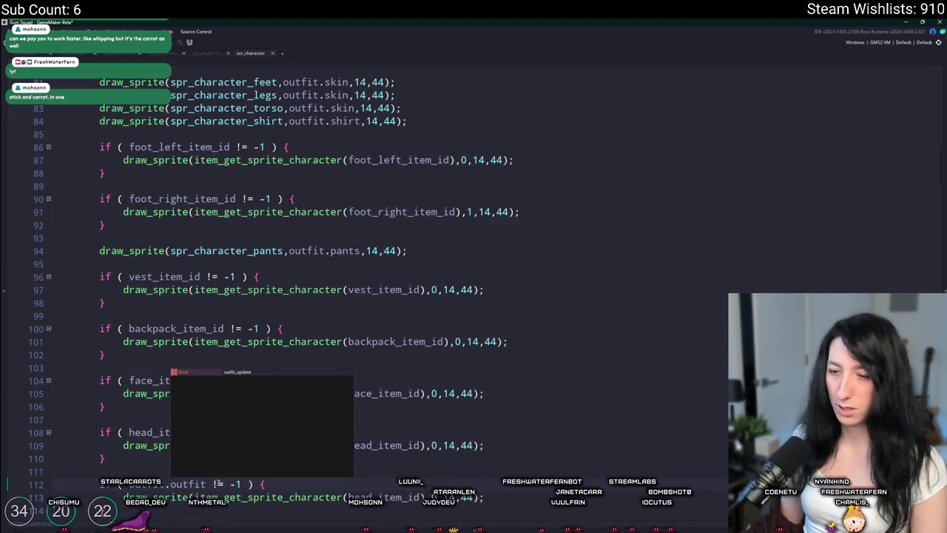
left_click(238, 484)
type("0")
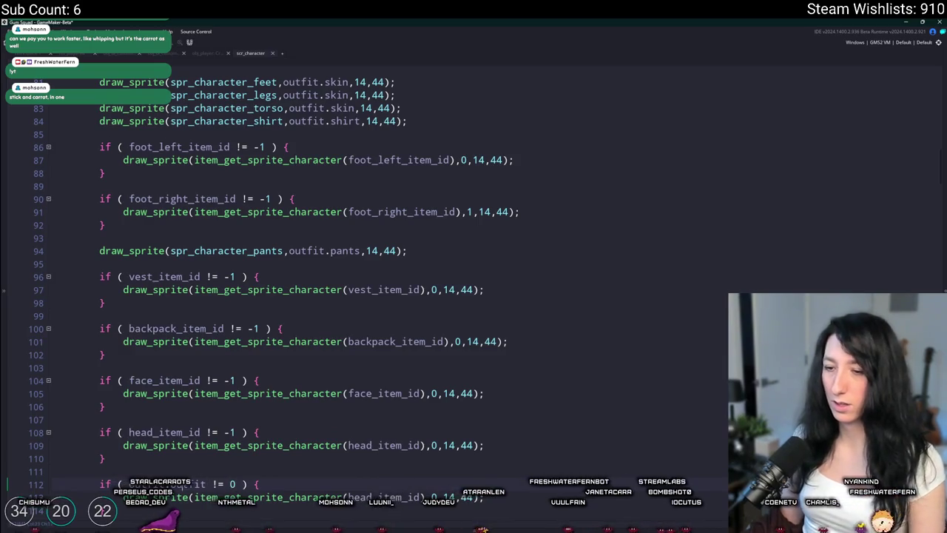
double_click(377, 497)
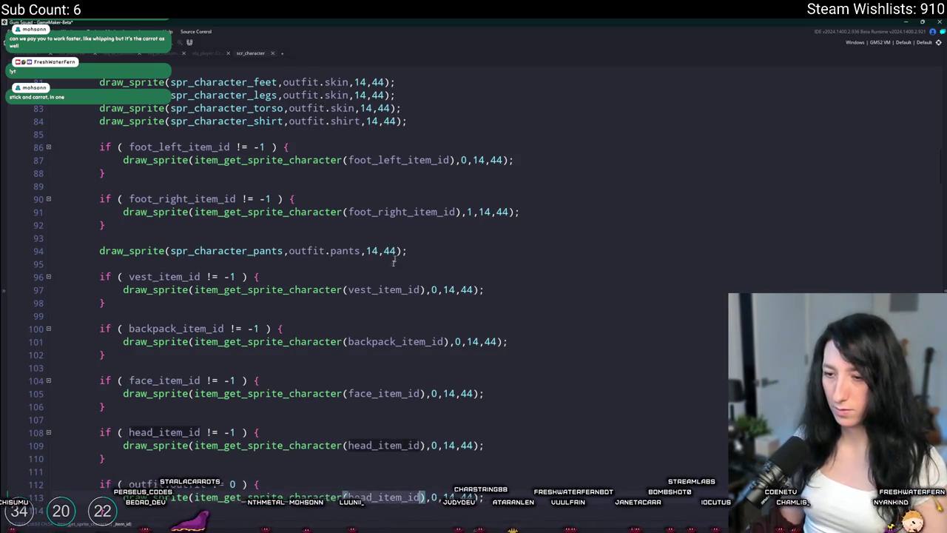
scroll(377, 469, "down", 1)
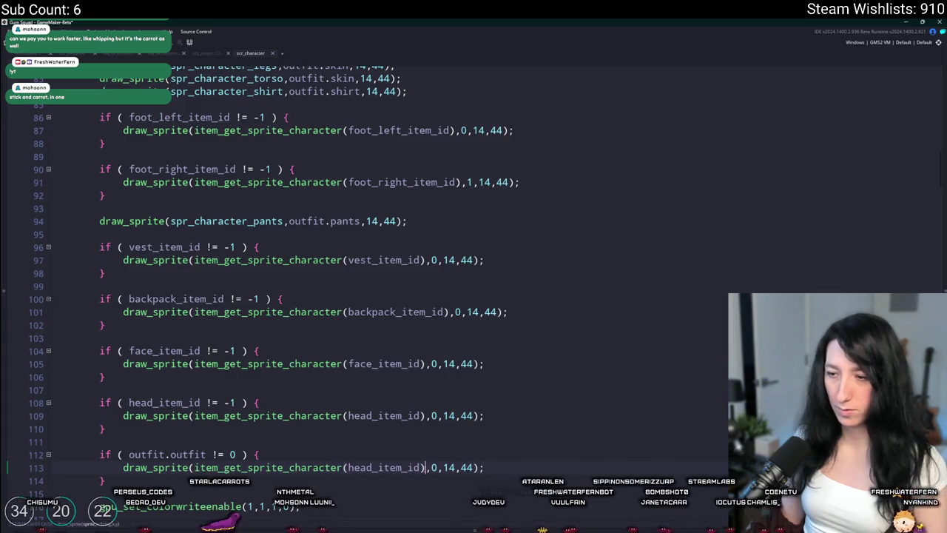
left_click(211, 468)
key("ctrl+z")
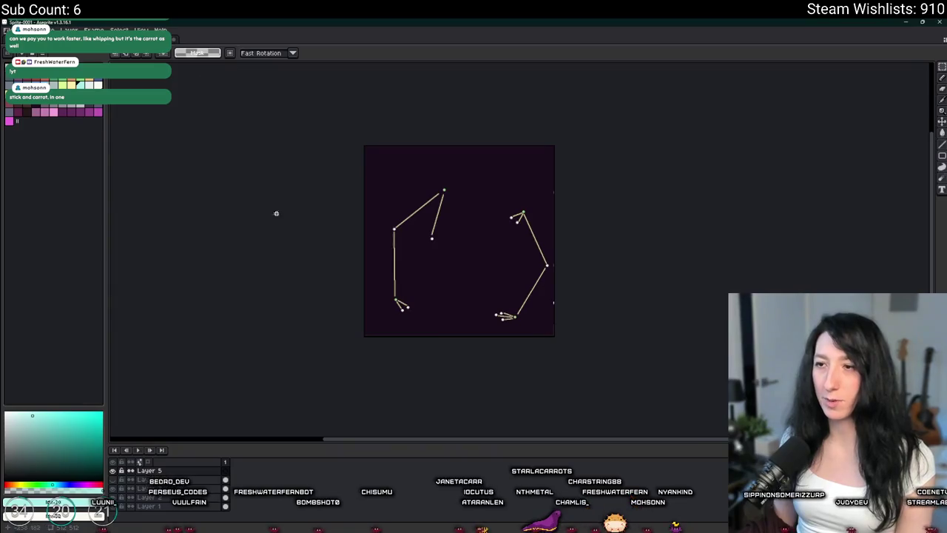
In the Sprite-0002 street drawing, try moving the truck, then undo the move
key("ctrl+Tab")
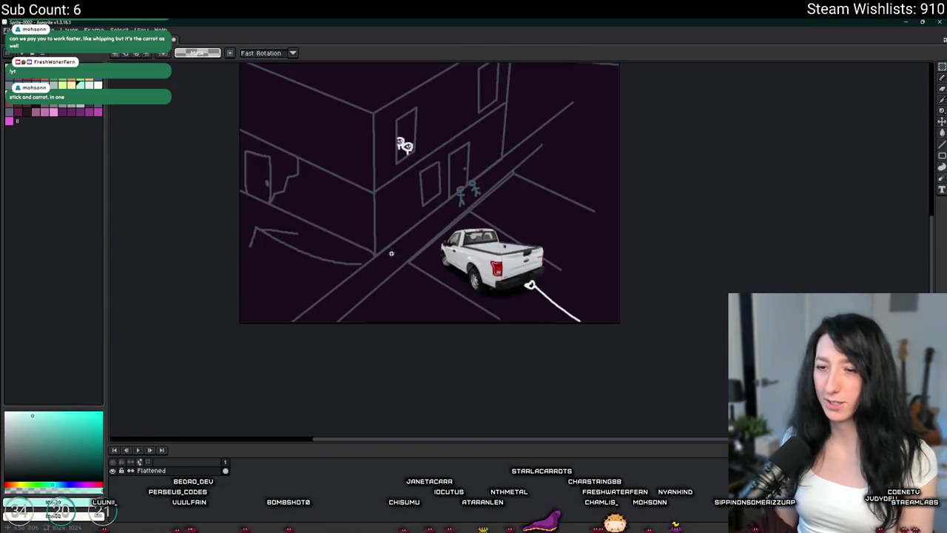
left_click_drag(414, 212, 607, 343)
mouse_move(504, 279)
left_mouse_down()
mouse_move(581, 311)
mouse_move(587, 344)
mouse_move(641, 389)
left_mouse_up()
key("ctrl+z")
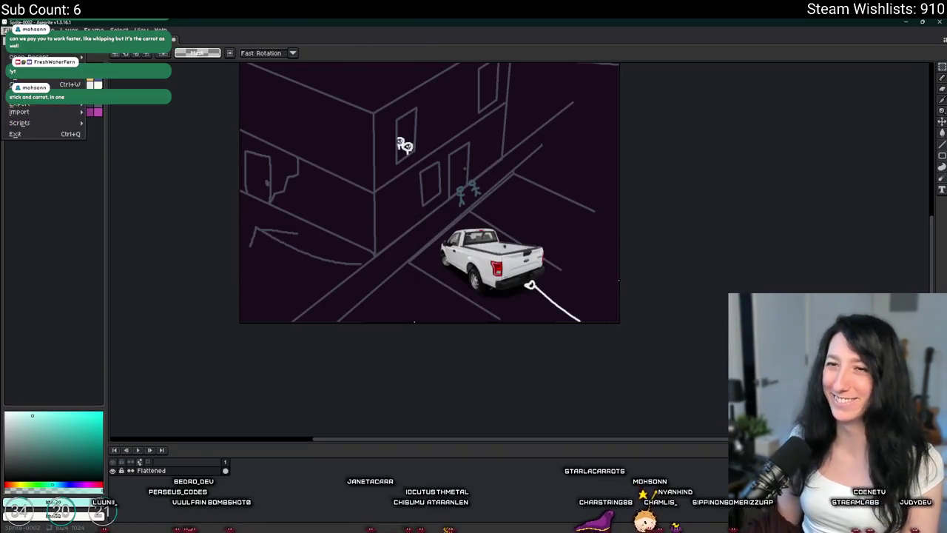
Start a new sprite and check spr_character_eyes' size in GameMaker's asset list
key("ctrl+n")
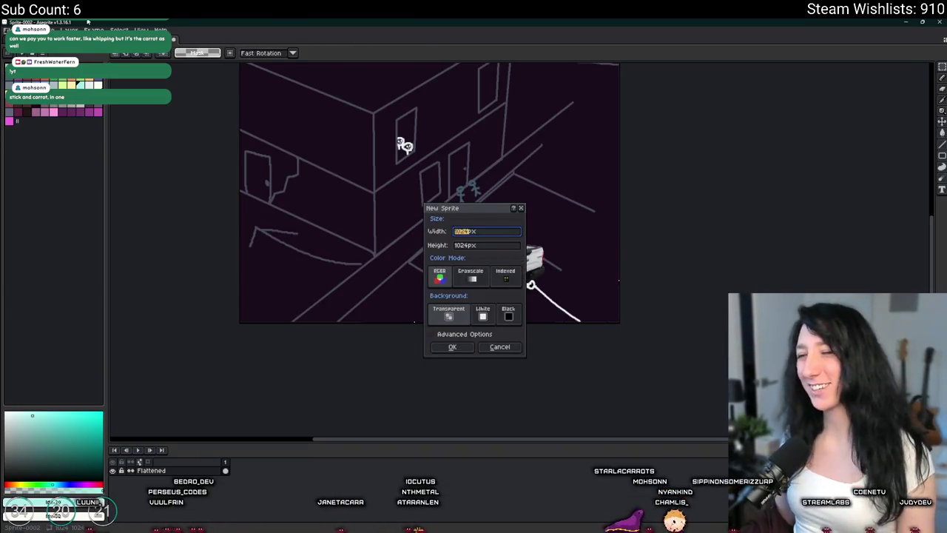
key("alt+Tab")
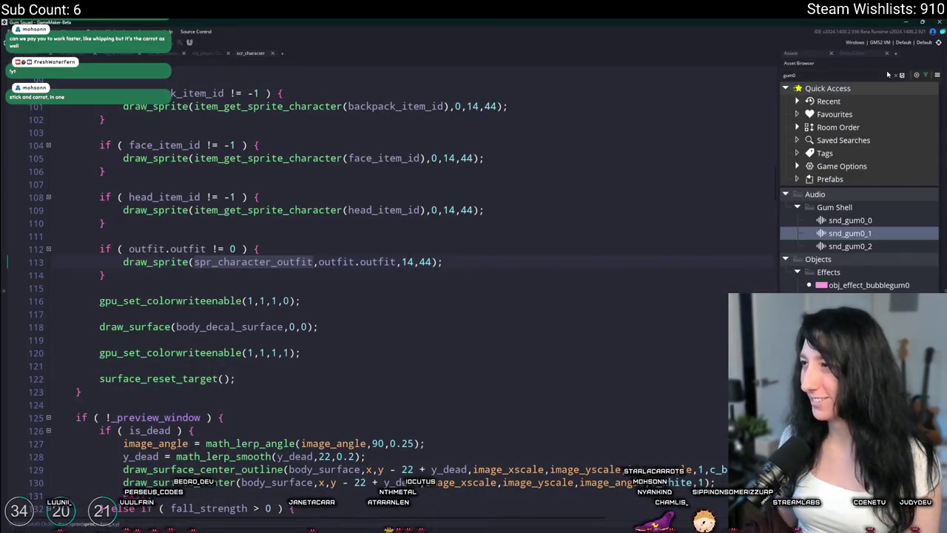
left_click(864, 75)
type("spr_ch")
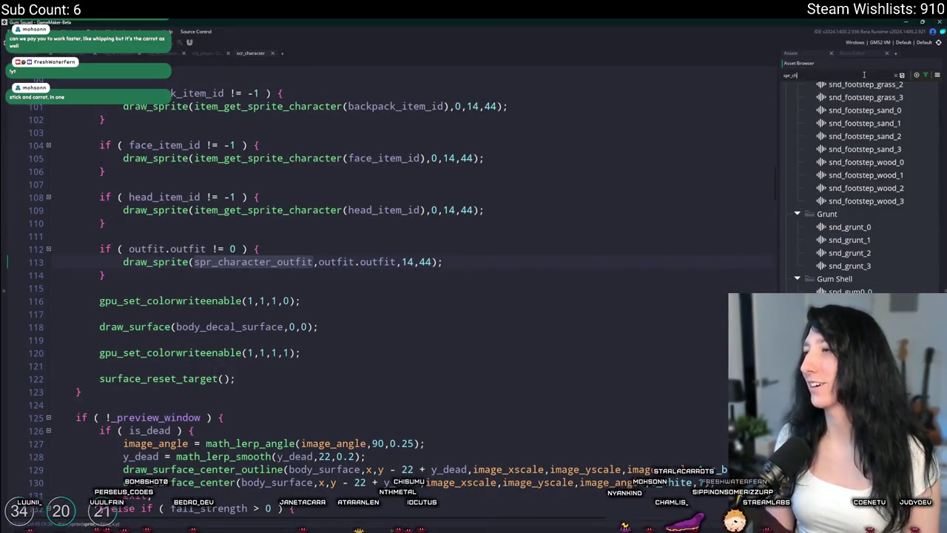
double_click(861, 233)
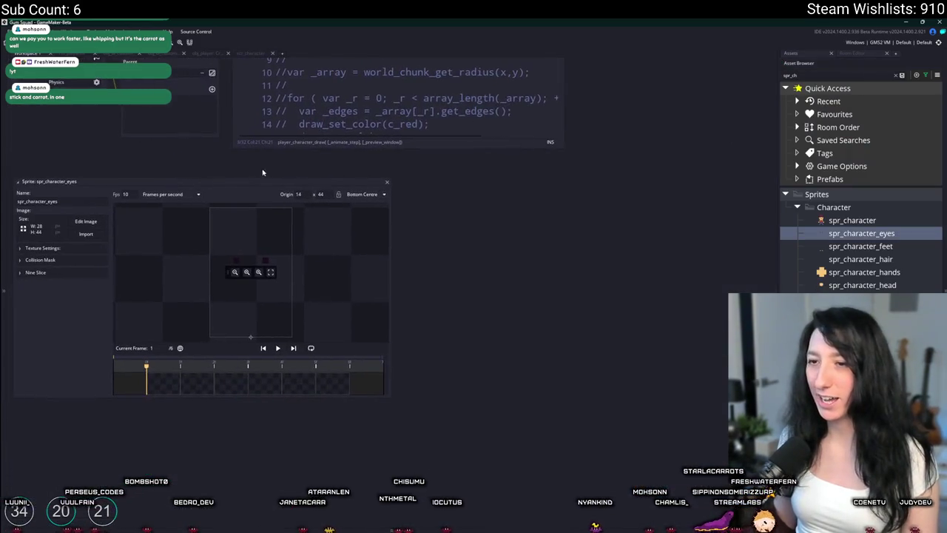
key("alt+Tab")
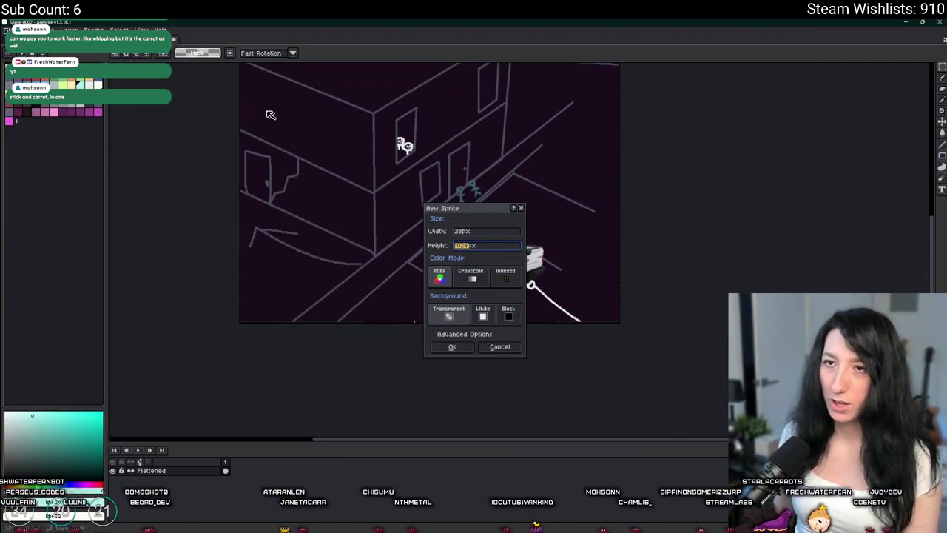
Cancel the new sprite and bring up the Open dialog from the File menu
key("Escape")
left_click(6, 31)
left_click(17, 48)
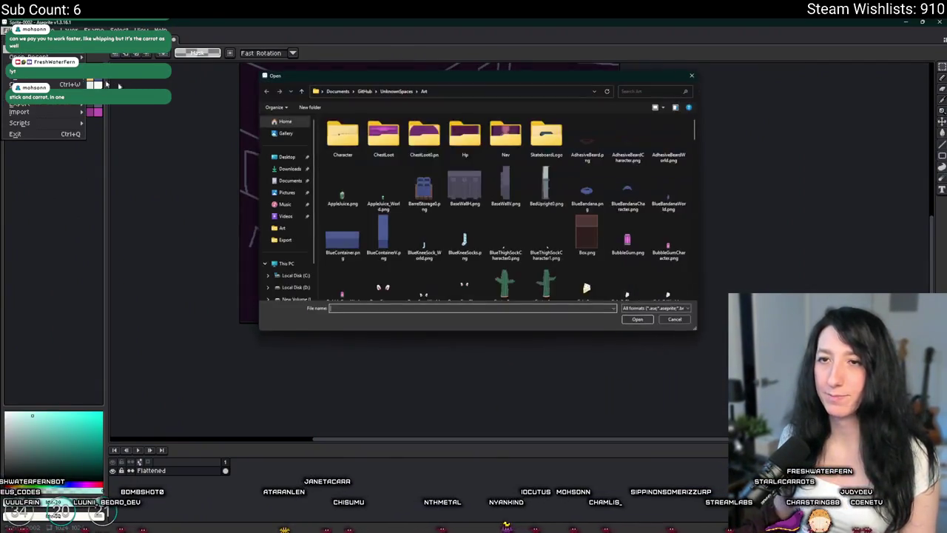
Browse the Art folder's PNGs: Cactus0, Cigarette, CinnamonBlasterWorld, DMR_Body_World and BedUpright0
left_click(506, 281)
scroll(505, 281, "down", 3)
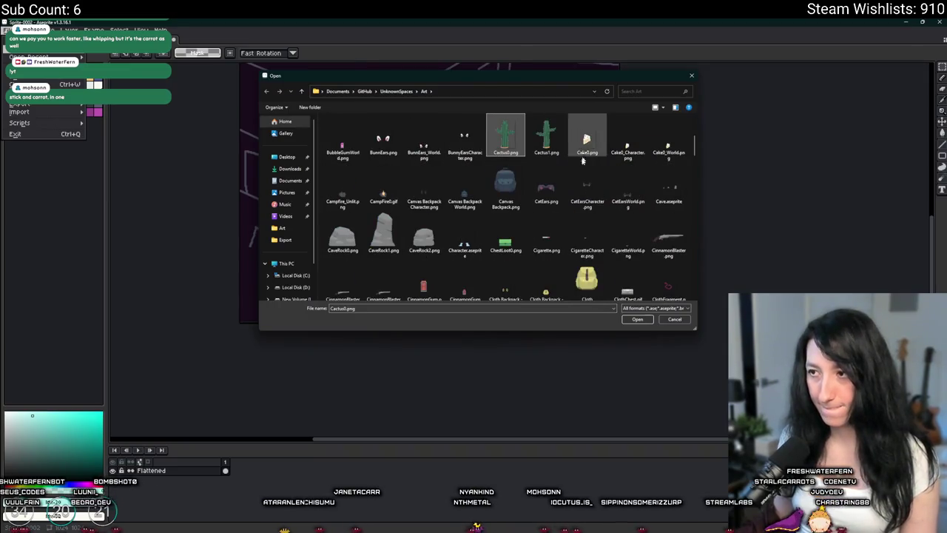
scroll(510, 178, "down", 1)
left_click(546, 177)
left_click(383, 225)
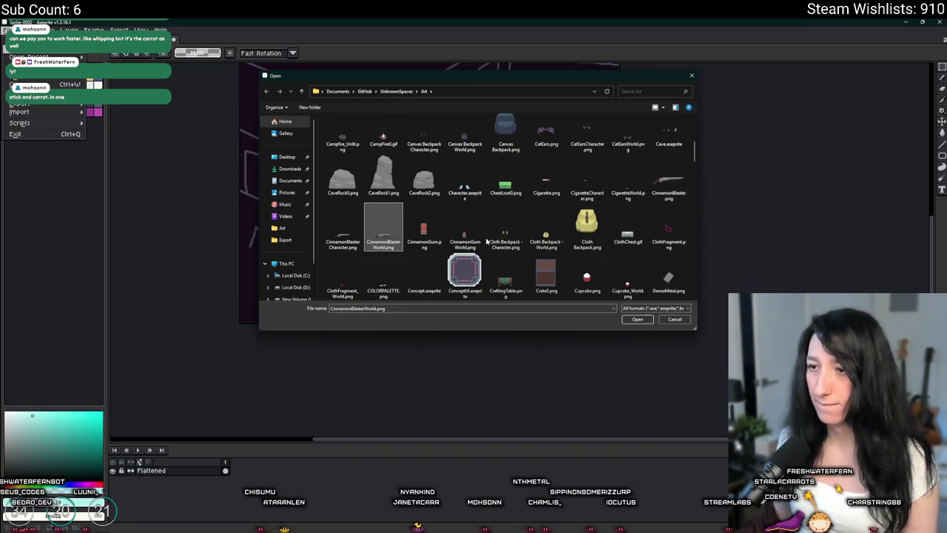
scroll(488, 251, "down", 2)
left_click(581, 226)
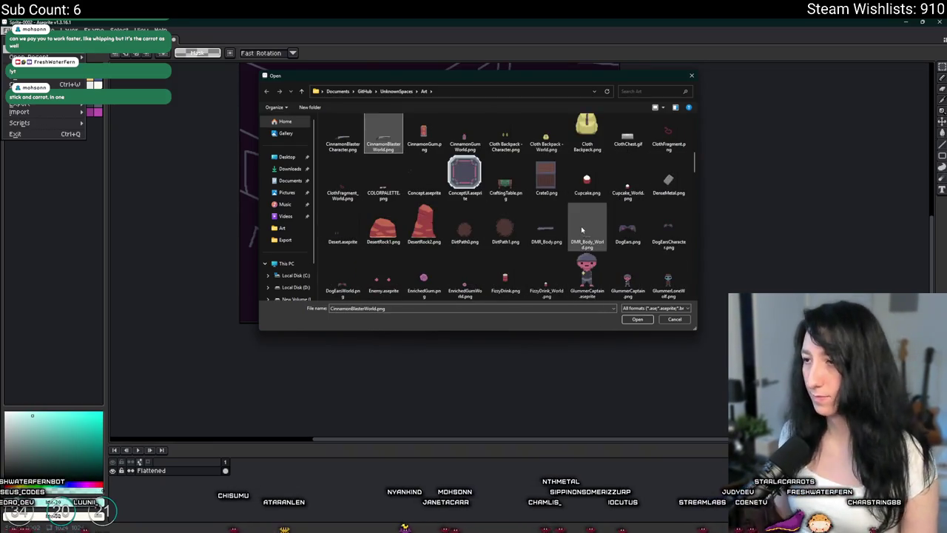
scroll(581, 226, "up", 1)
scroll(580, 232, "up", 5)
left_click(546, 188)
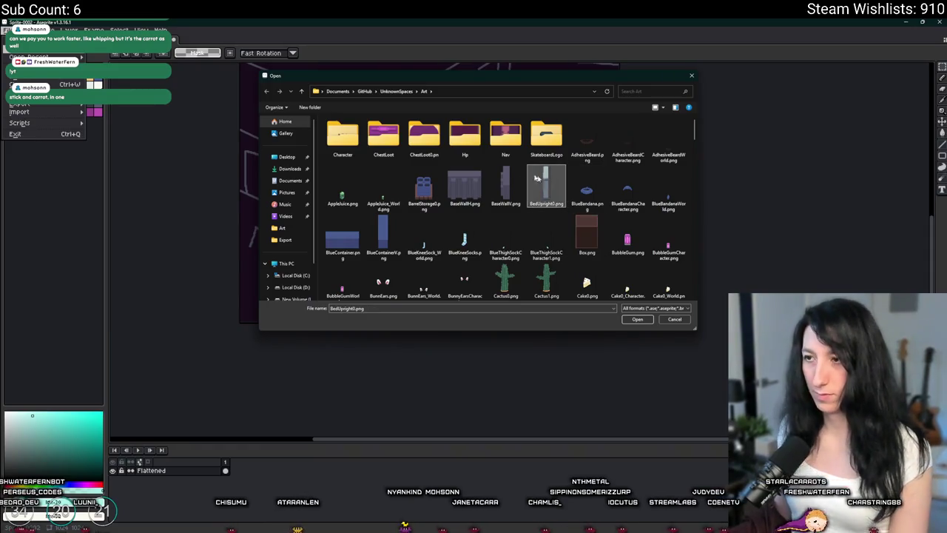
Peek into the Character parts folder, then open and close Player.png and the street drawing
double_click(343, 136)
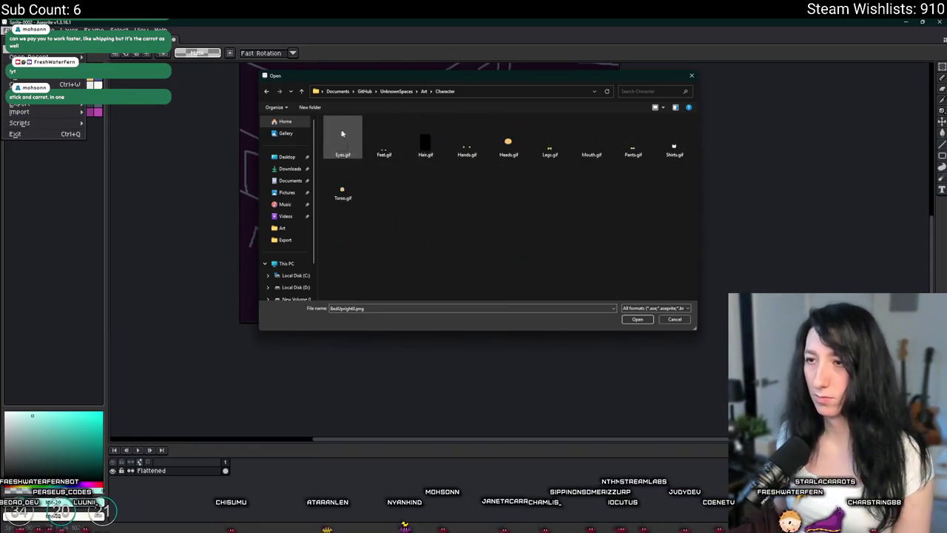
left_click(424, 91)
scroll(496, 143, "down", 10)
left_click(496, 143)
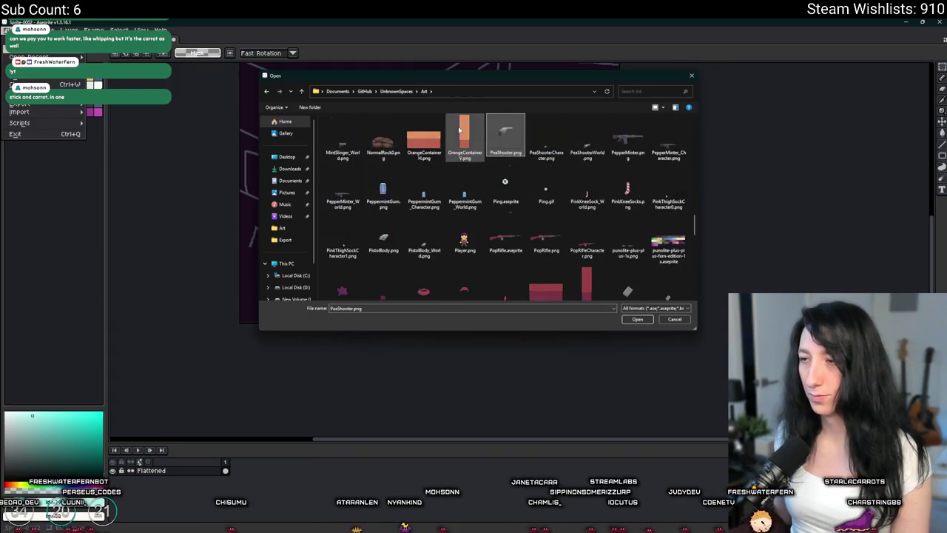
double_click(465, 241)
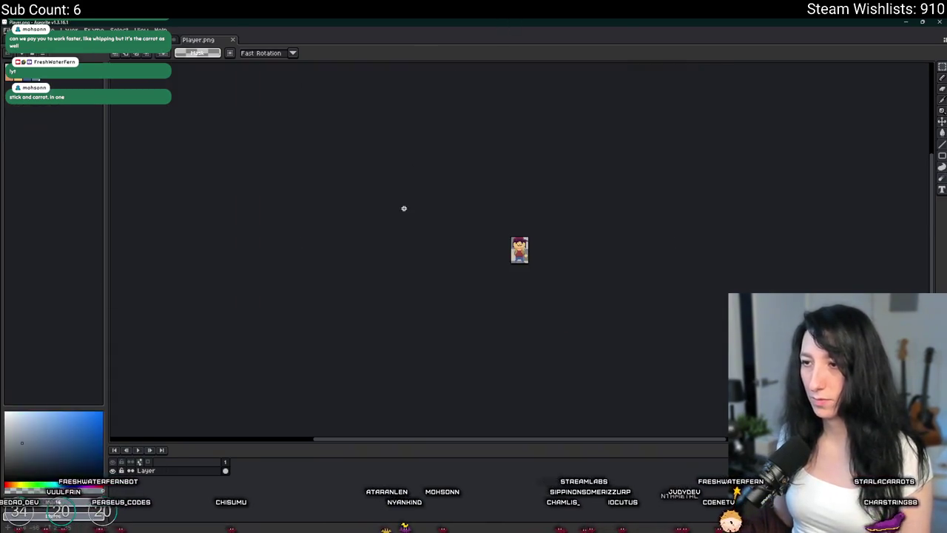
left_click(197, 53)
key("ctrl+Tab")
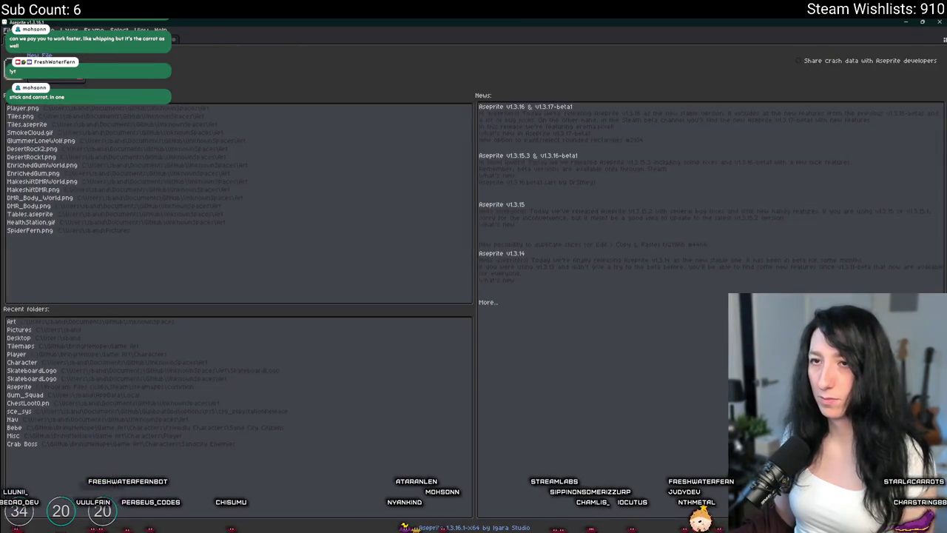
Reopen the Open dialog, filter to aseprite files, and open Character.aseprite
key("ctrl+o")
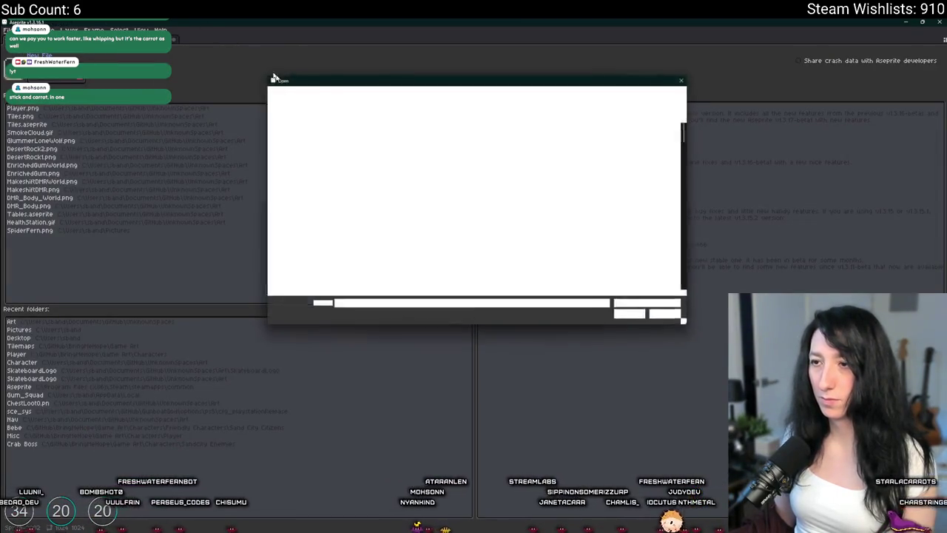
scroll(507, 158, "down", 10)
scroll(693, 294, "down", 10)
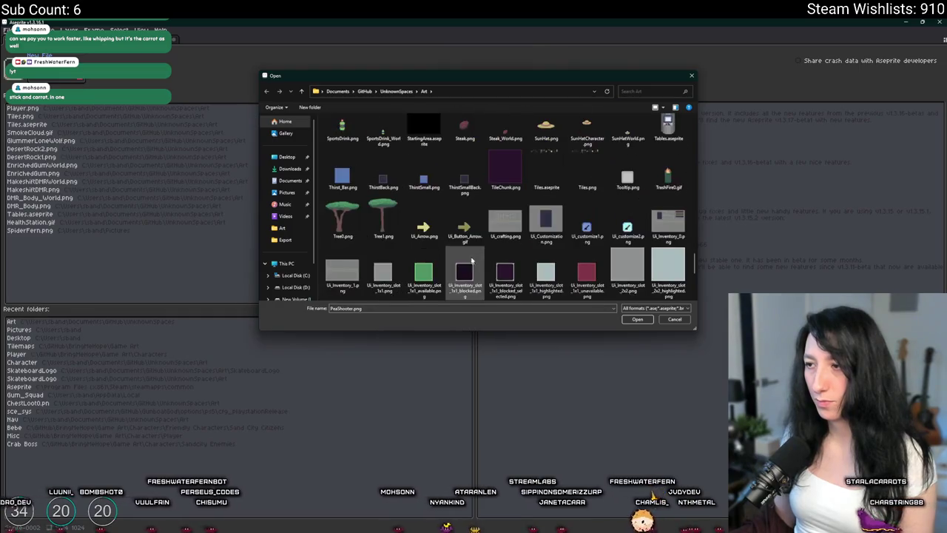
left_click_drag(693, 294, 696, 109)
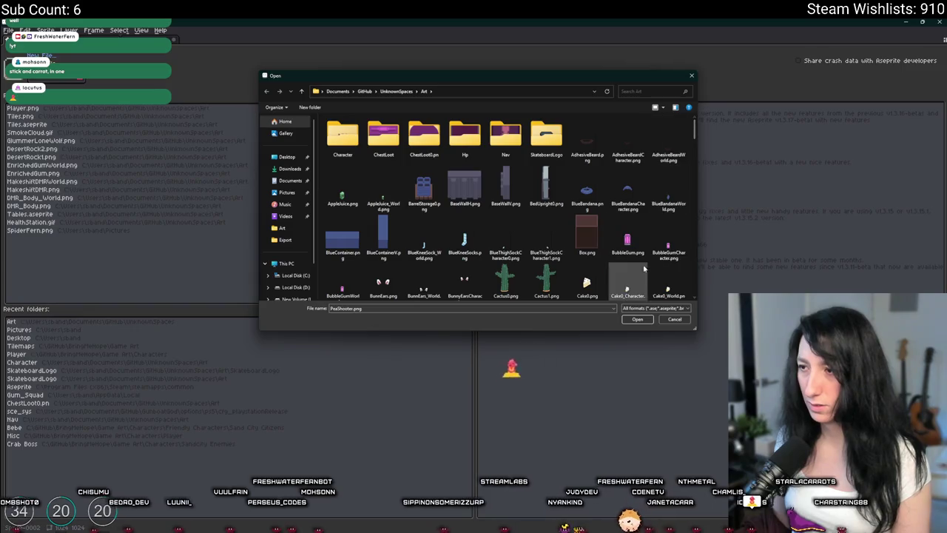
left_click(654, 308)
left_click(652, 320)
left_click(653, 308)
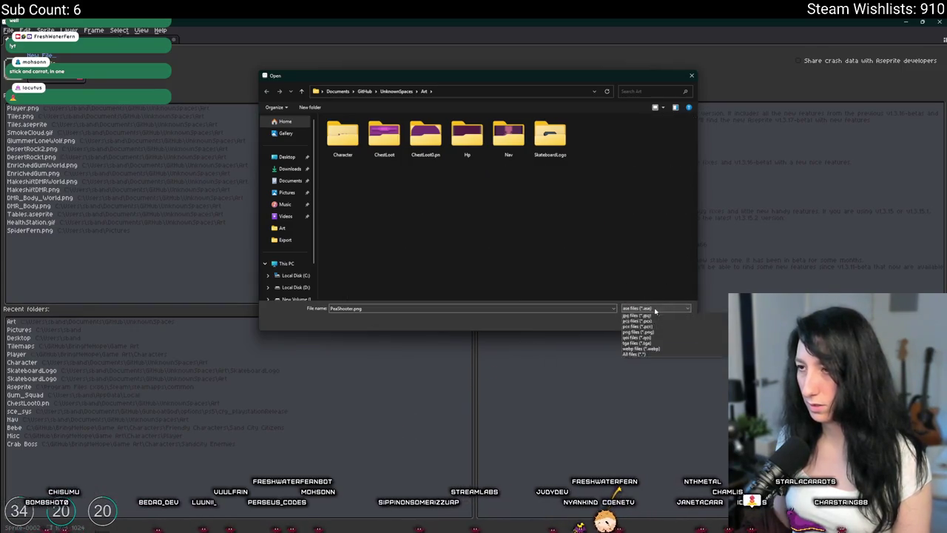
left_click(653, 329)
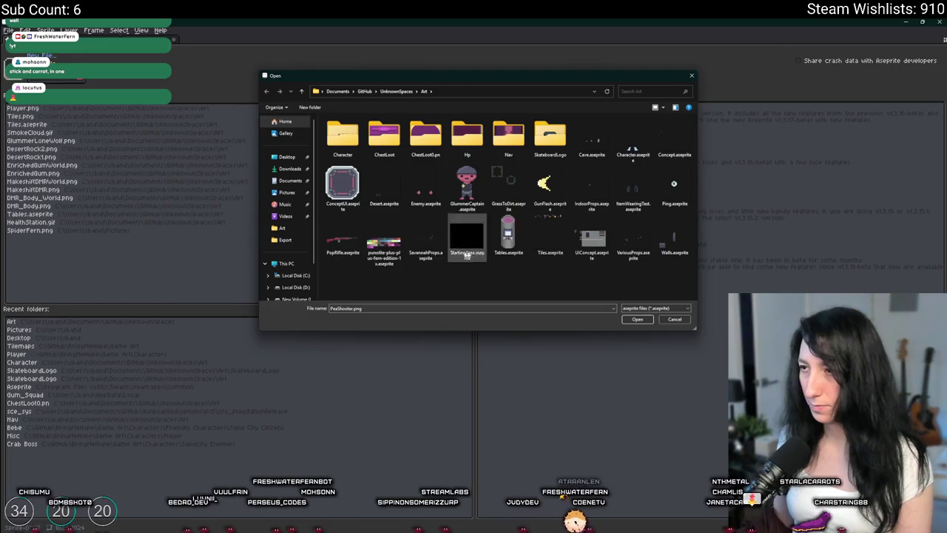
double_click(633, 139)
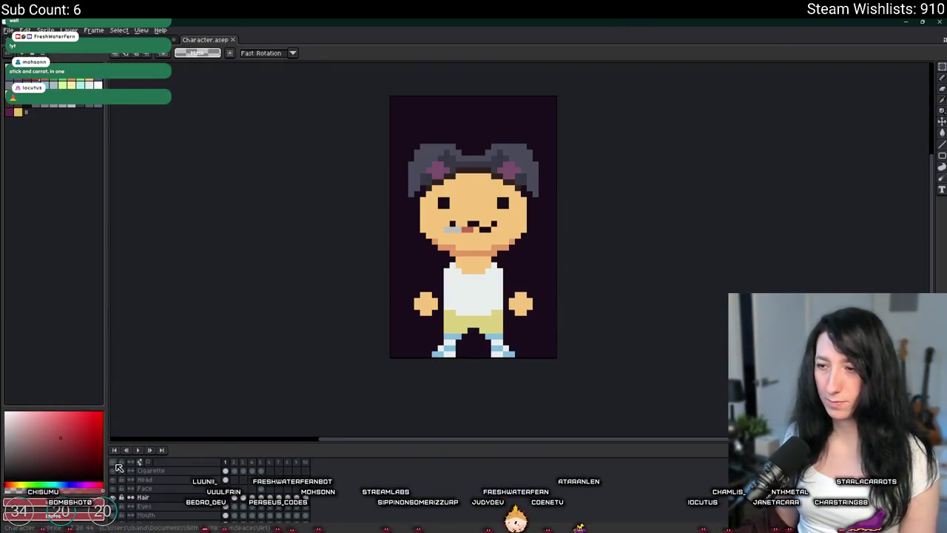
Toggle the layer visibility eyes, ending with the Hair and Cigarette layers hidden
left_click(122, 508)
left_click(122, 508)
scroll(114, 505, "up", 3)
scroll(115, 505, "up", 3)
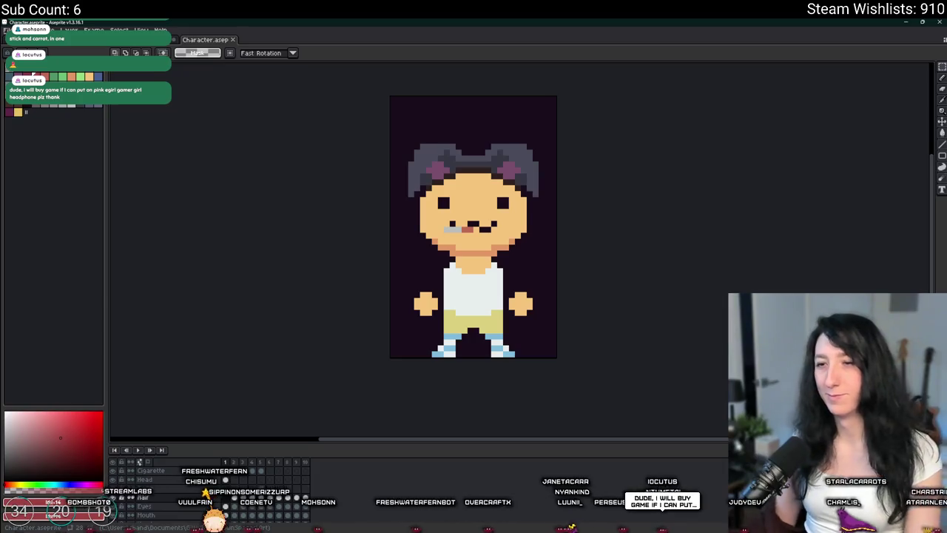
left_click(113, 472)
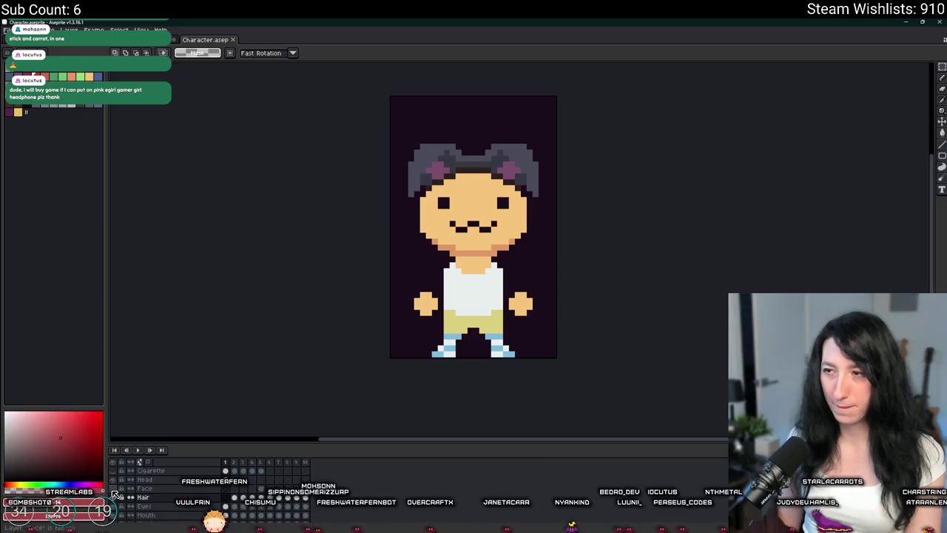
left_click(113, 471)
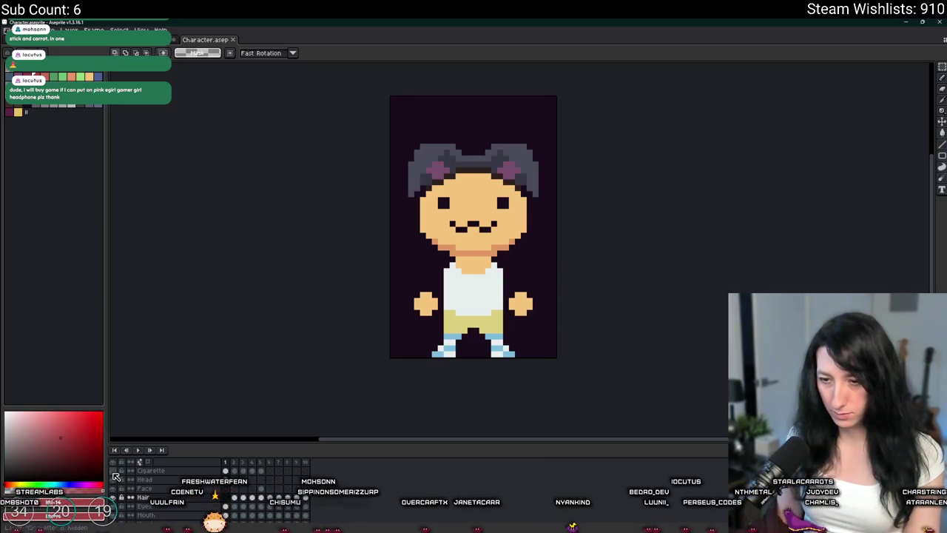
left_click_drag(115, 472, 117, 480)
left_click(116, 480)
left_click(116, 478)
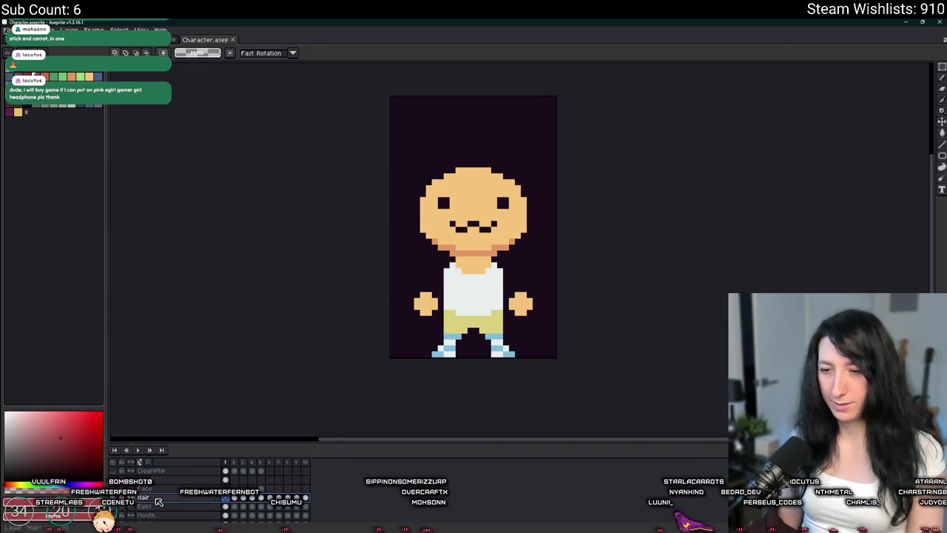
Add a new layer named Outfit, select its cel on frame 2, and pick the pencil
key("shift+n")
double_click(157, 499)
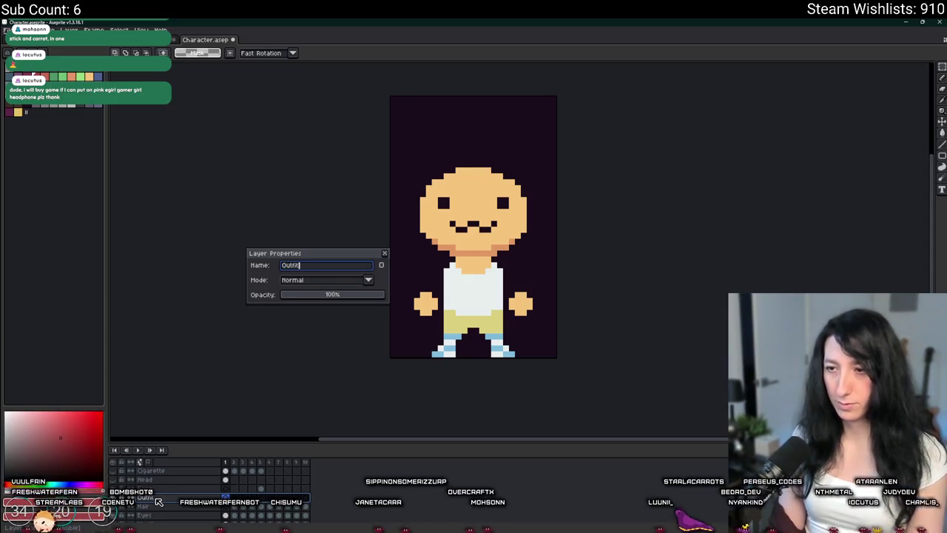
key("Return")
key("Return")
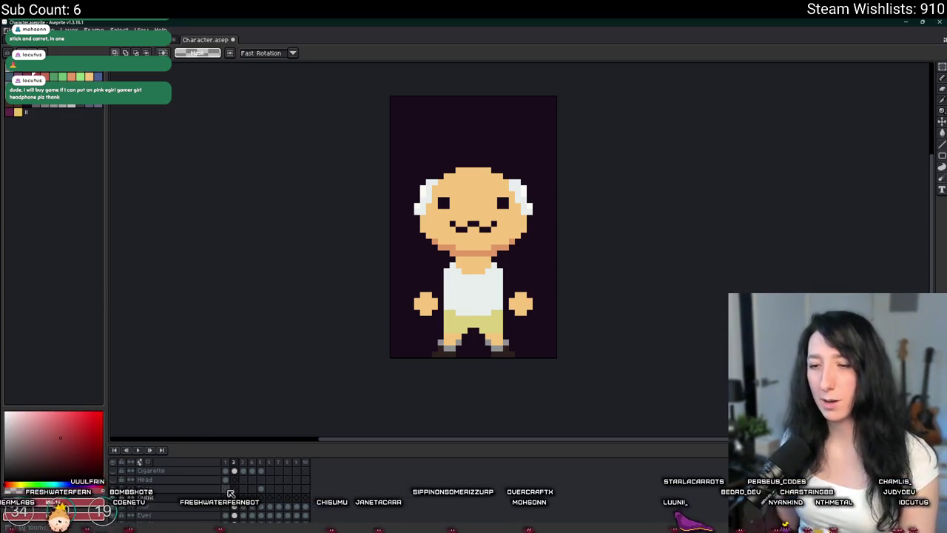
scroll(230, 493, "down", 3)
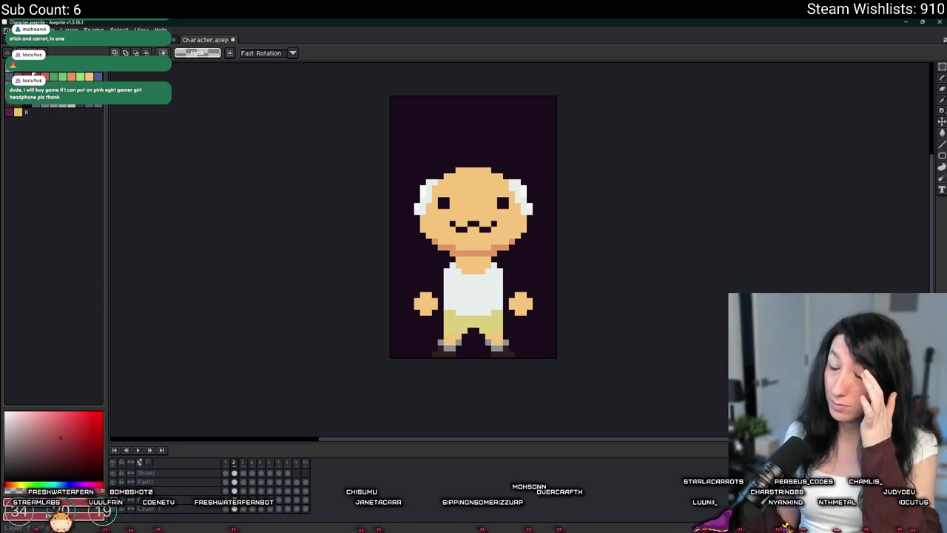
scroll(228, 494, "up", 3)
left_click(233, 491)
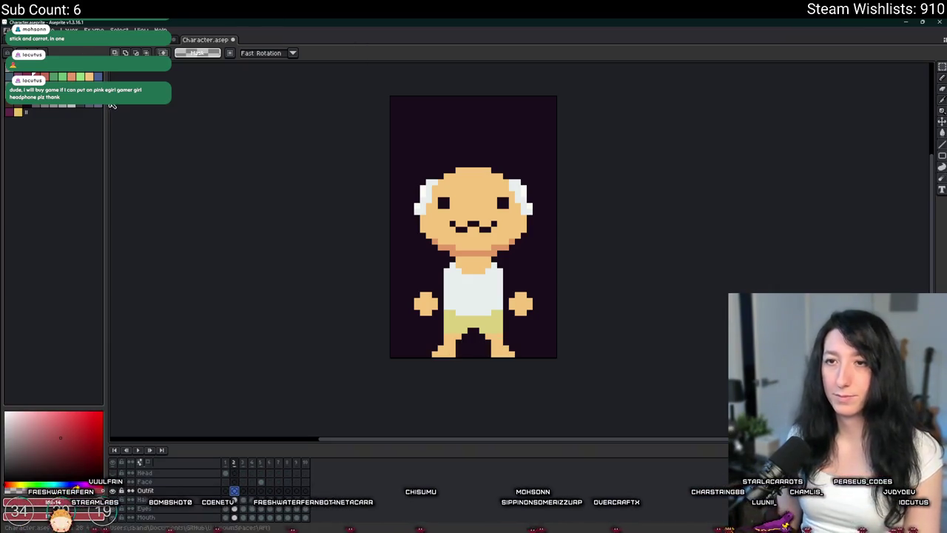
key("b")
scroll(444, 249, "up", 3)
scroll(298, 265, "down", 3)
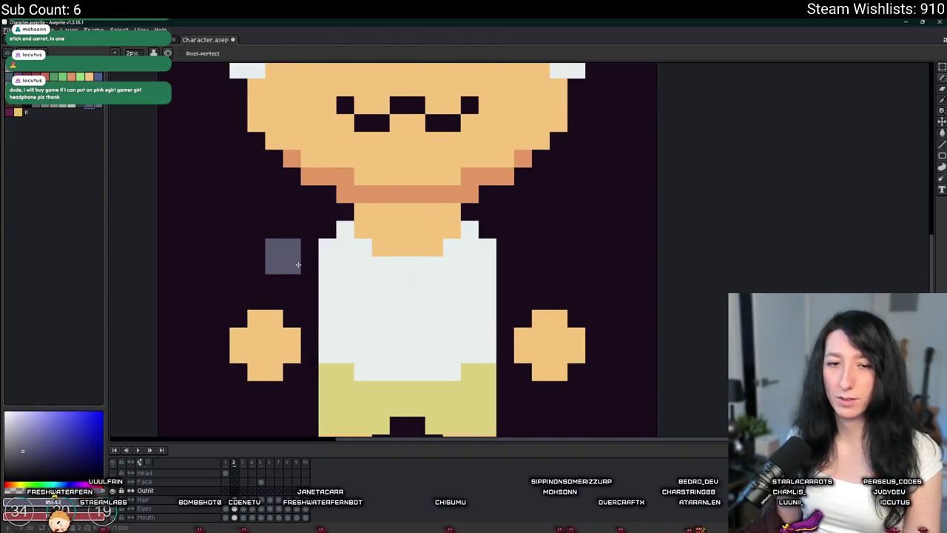
Set a 1px brush, choose pink, and recolour the shirt's collar line pink
key("minus")
left_click_drag(298, 264, 337, 279)
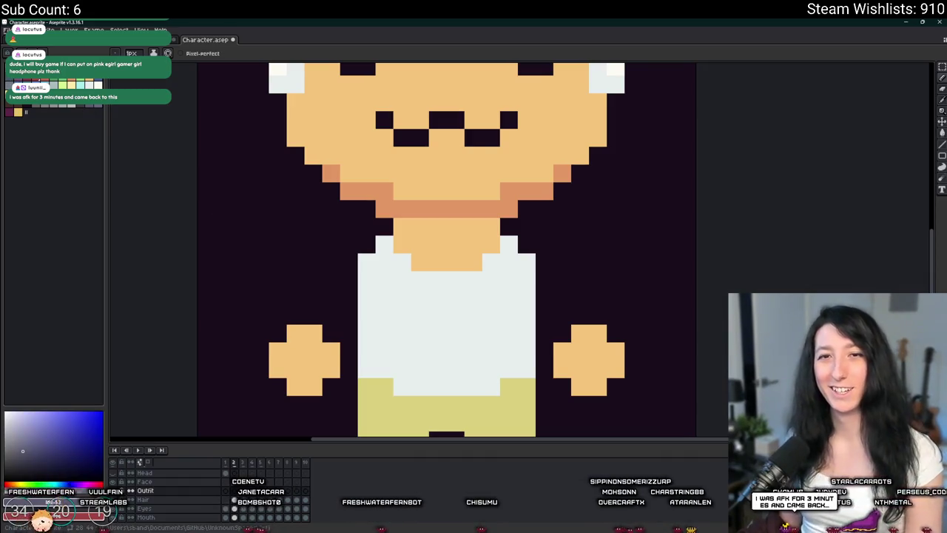
key("g")
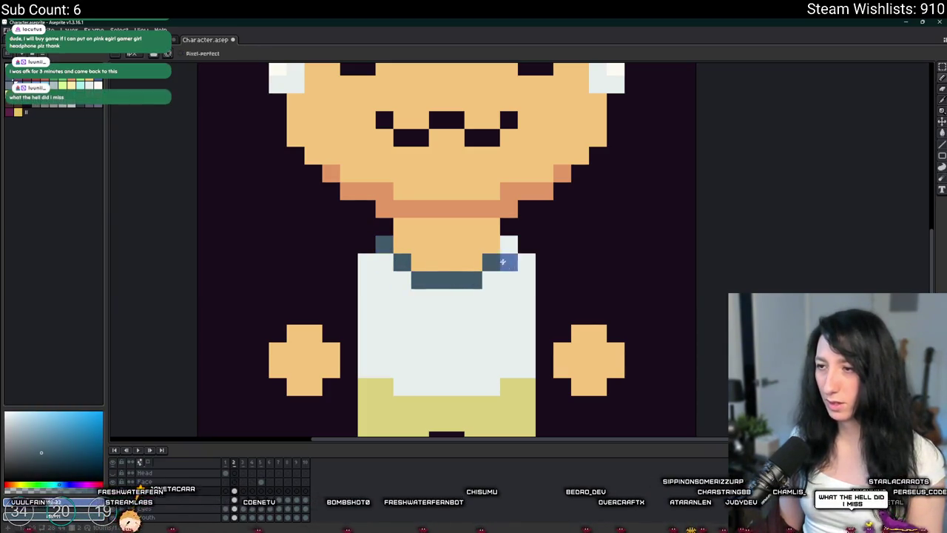
key("g")
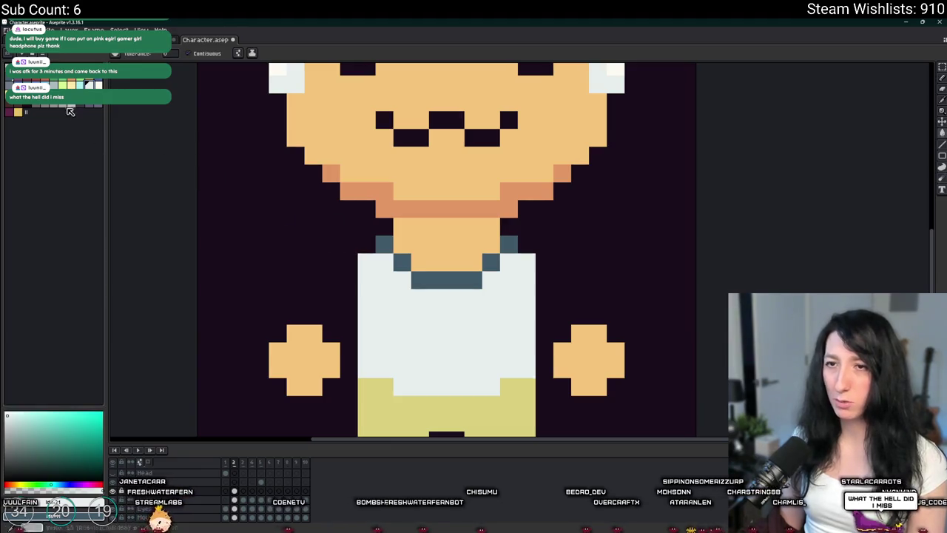
left_click(69, 111)
left_click(384, 244)
left_click(419, 273)
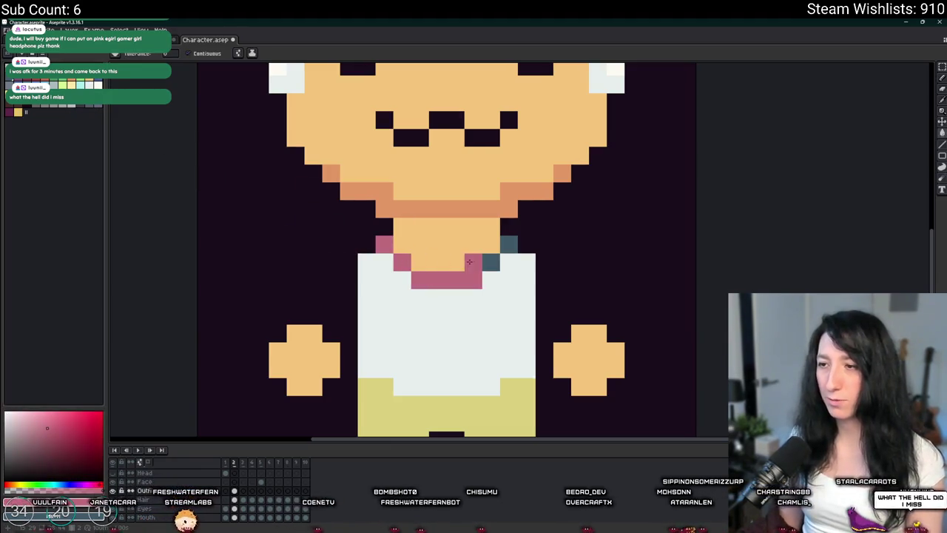
left_click(500, 257)
key("ctrl+z")
Outline the body's sides and inner leg in pink, then fill the shirt and shorts pink
key("b")
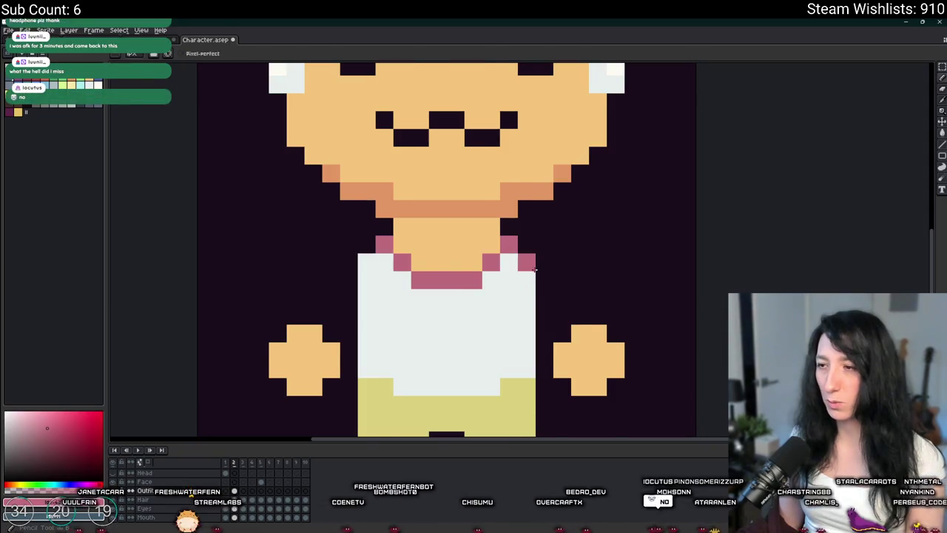
scroll(524, 353, "down", 3)
scroll(524, 354, "up", 2)
left_click(529, 315, "shift")
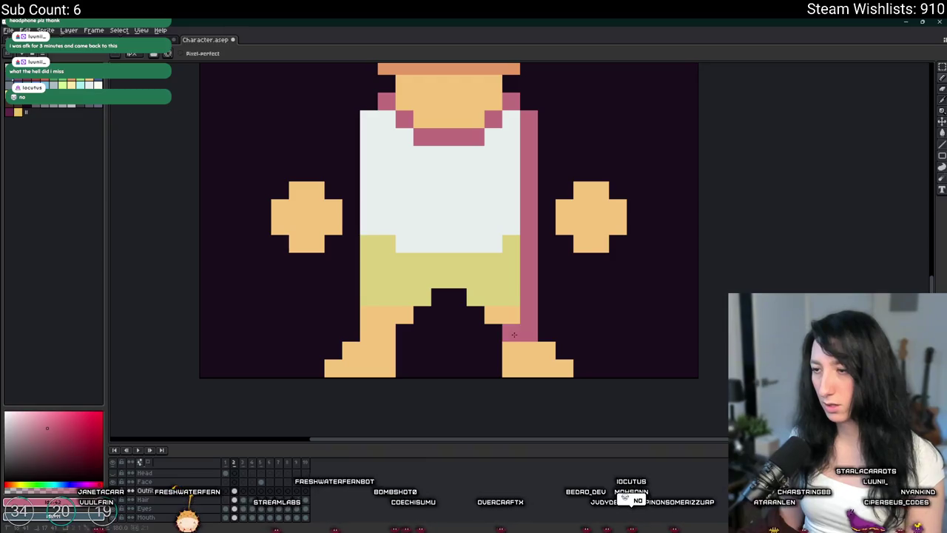
left_click_drag(480, 289, 437, 280)
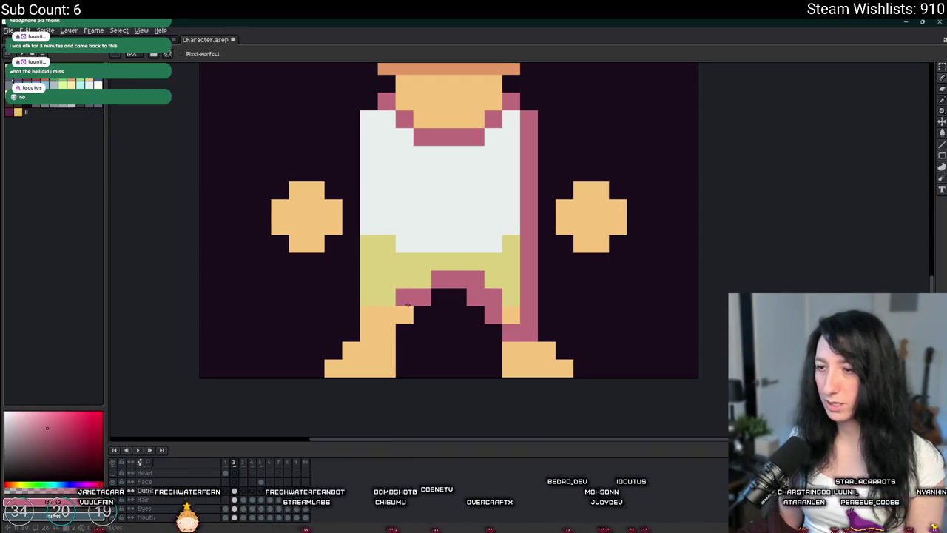
left_click_drag(373, 315, 370, 115)
key("g")
left_click(406, 165)
Add two darker pink pixels above the left shoe and remove a stray pixel at the collar
scroll(406, 165, "down", 5)
scroll(405, 199, "up", 3)
scroll(376, 292, "down", 3)
scroll(384, 248, "up", 3)
scroll(386, 325, "up", 2)
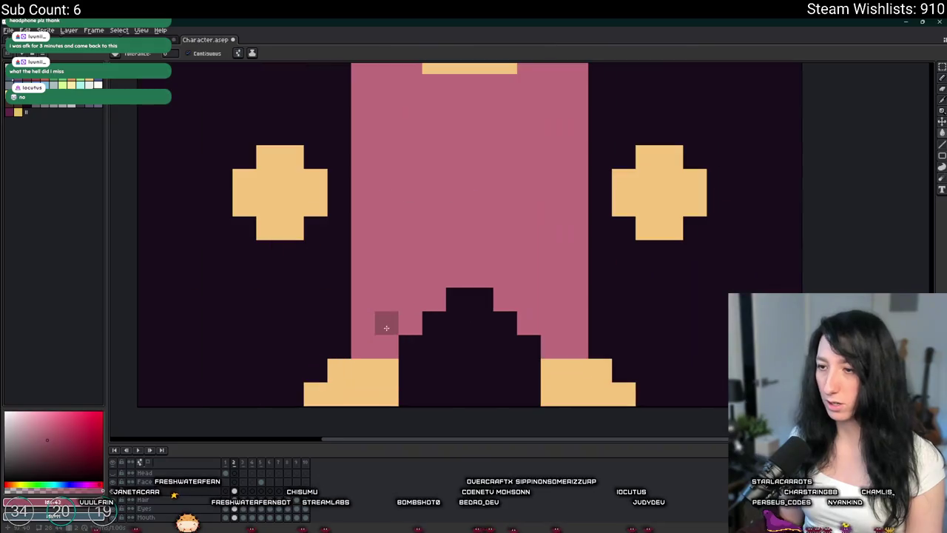
left_click(386, 346)
left_click(362, 347)
scroll(513, 222, "up", 1)
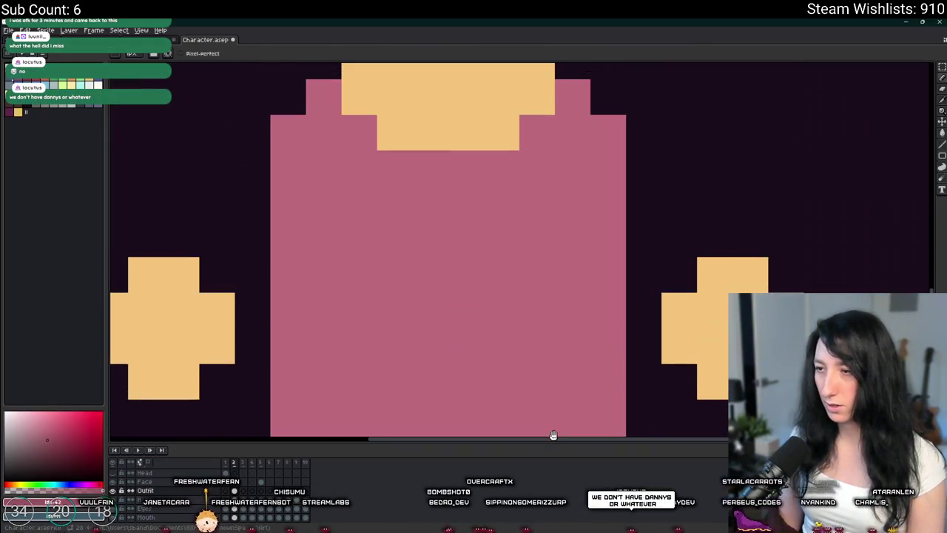
key("ctrl+z")
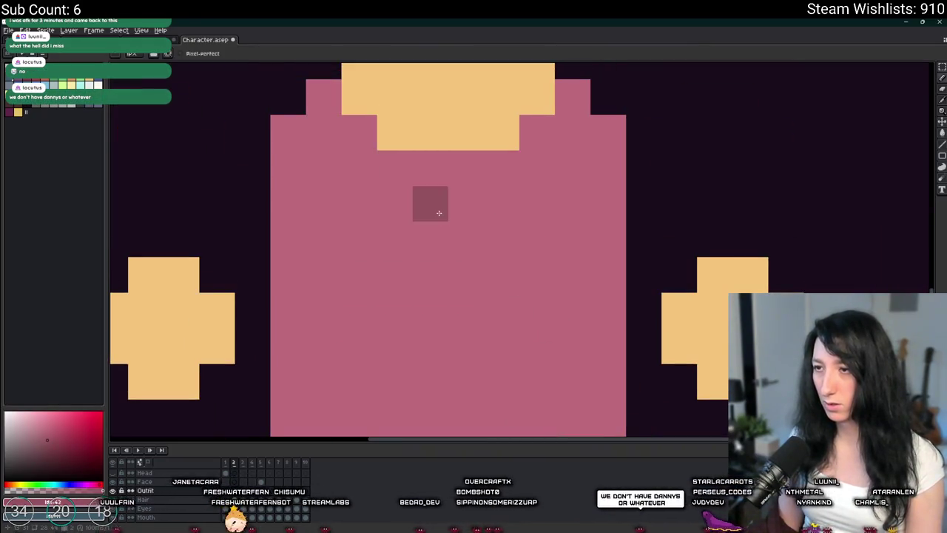
scroll(440, 215, "down", 3)
scroll(439, 291, "down", 3)
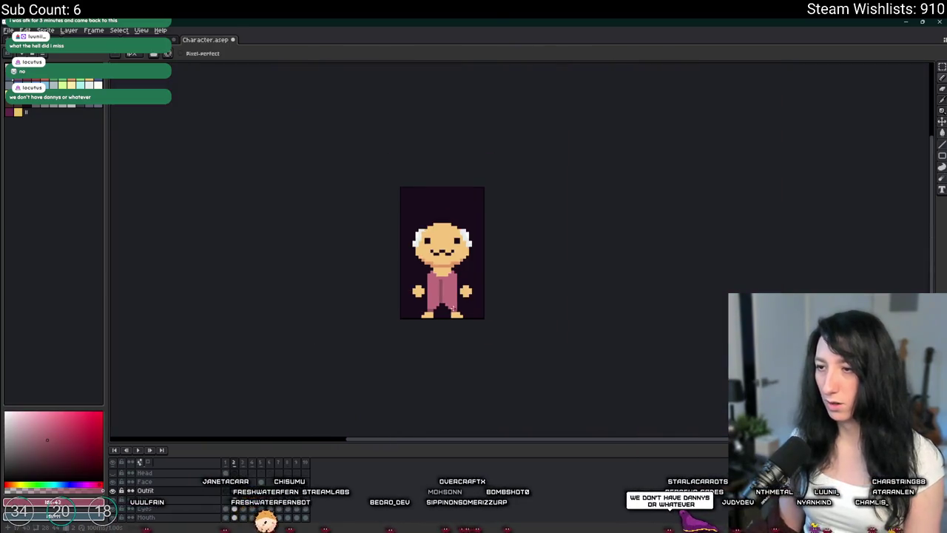
Pick dark purple #794e6d and pencil shading beside the neck, the collar's right side and both shoulders
scroll(403, 244, "up", 3)
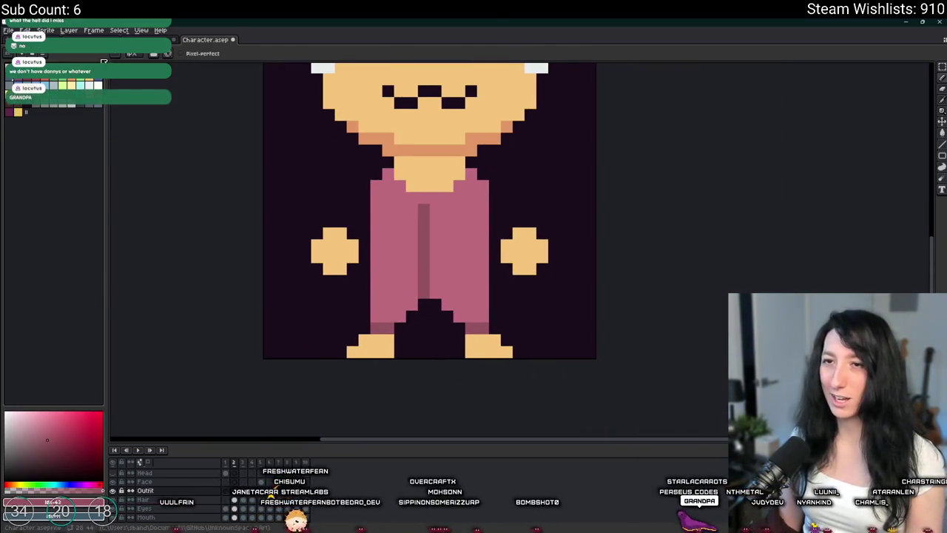
left_click(25, 78)
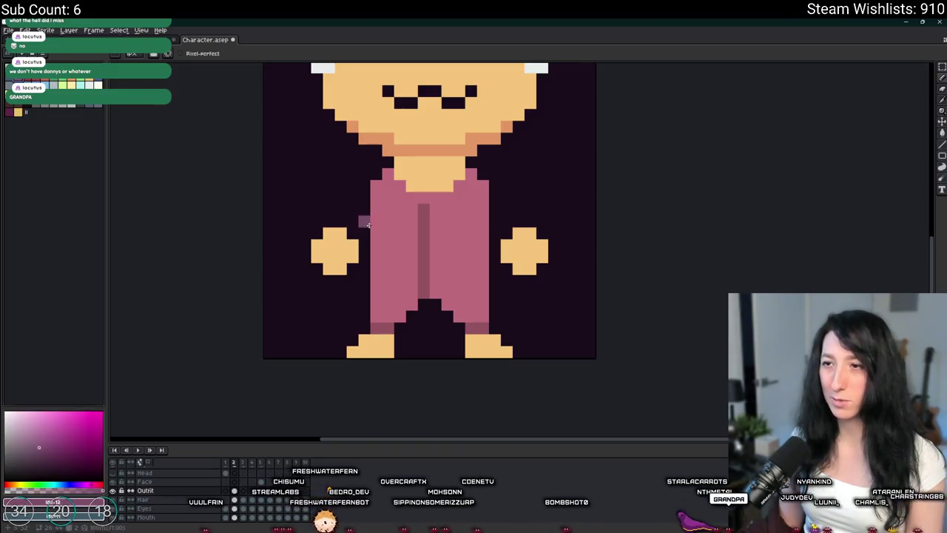
scroll(368, 225, "up", 1)
scroll(369, 295, "down", 4)
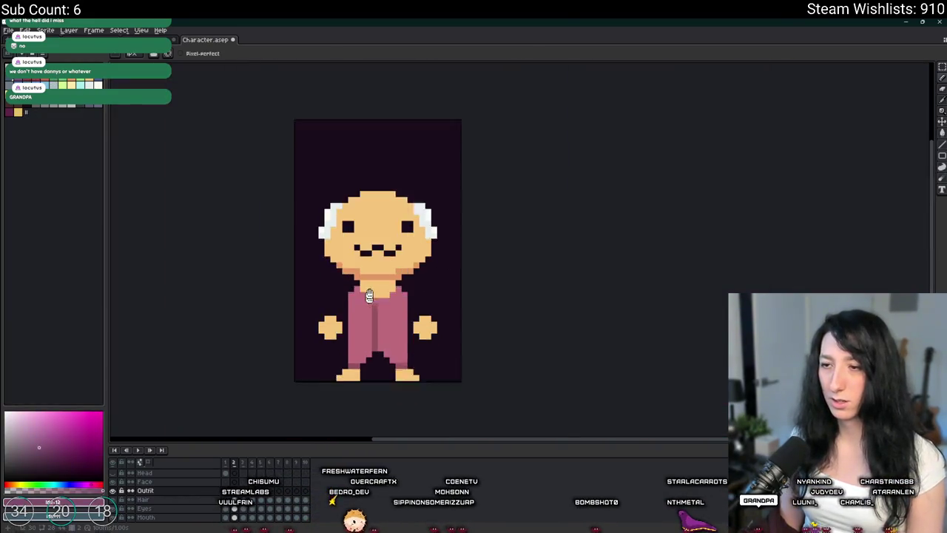
scroll(354, 237, "up", 4)
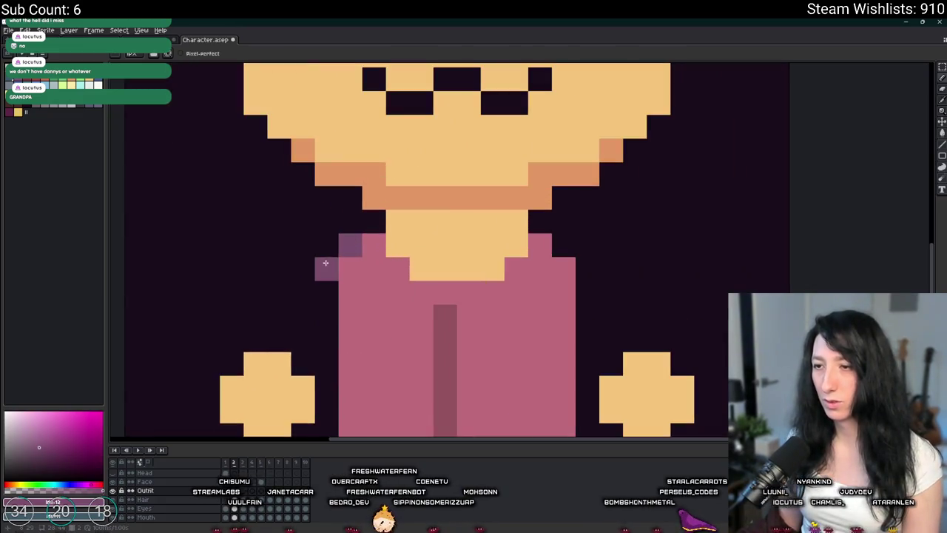
left_click(541, 222)
left_click(560, 242)
left_click(562, 198)
left_click(356, 199)
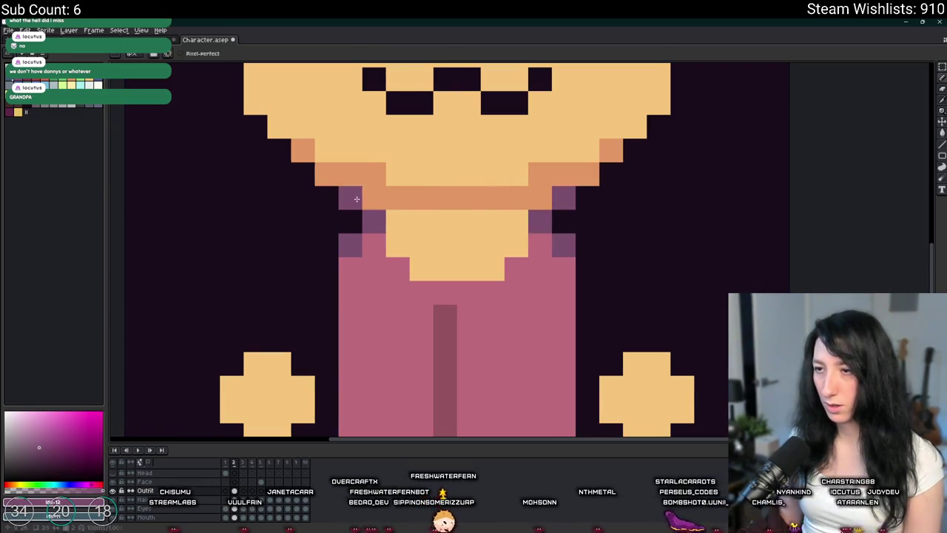
scroll(356, 198, "down", 3)
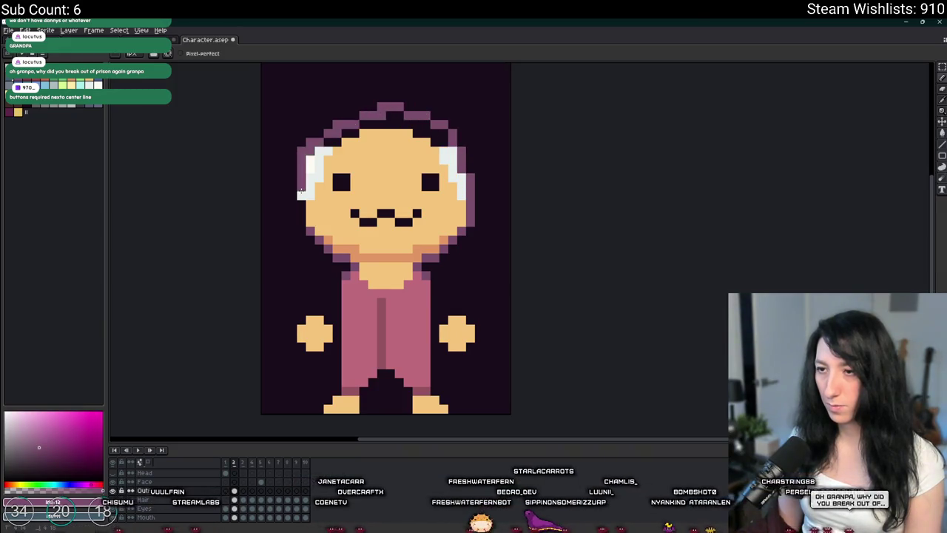
key("Right")
key("Left")
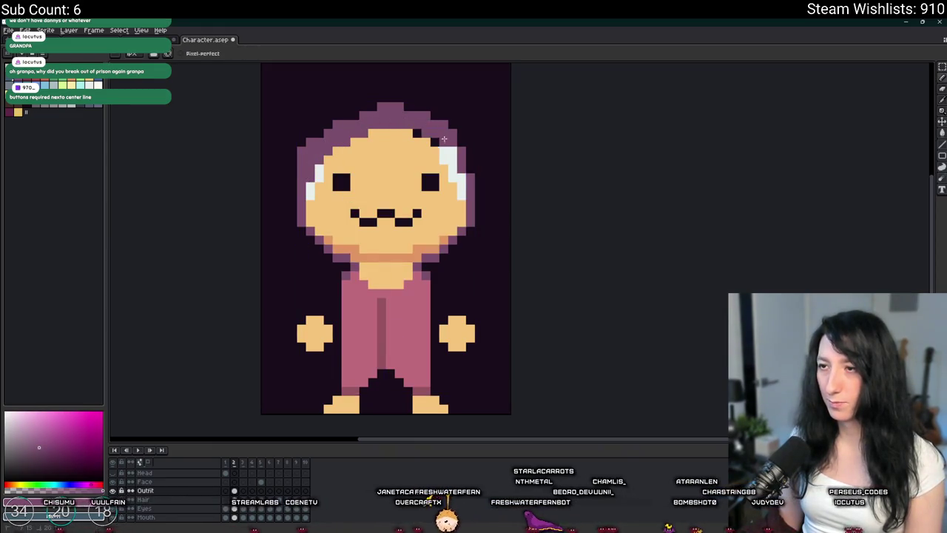
scroll(467, 187, "down", 1)
scroll(397, 200, "up", 1)
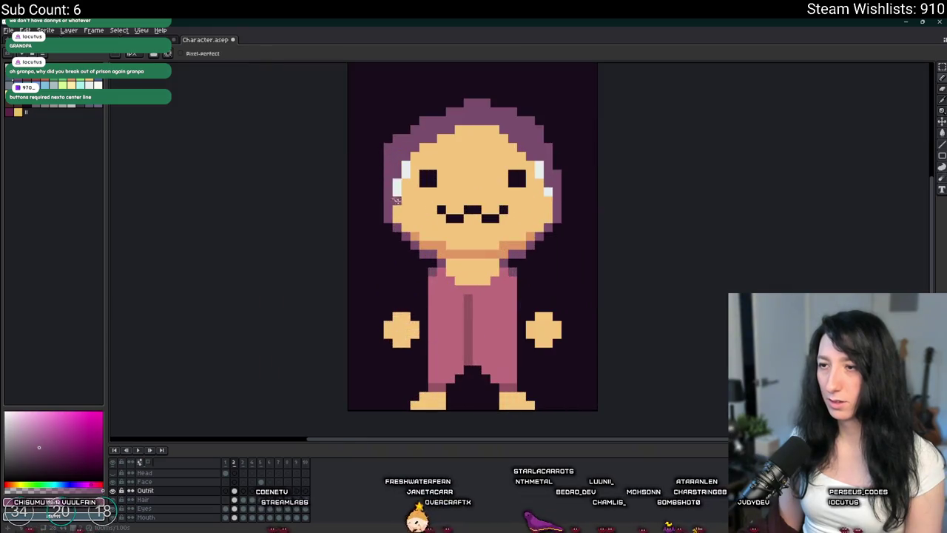
scroll(399, 189, "up", 2)
scroll(406, 200, "right", 2)
scroll(384, 136, "right", 4)
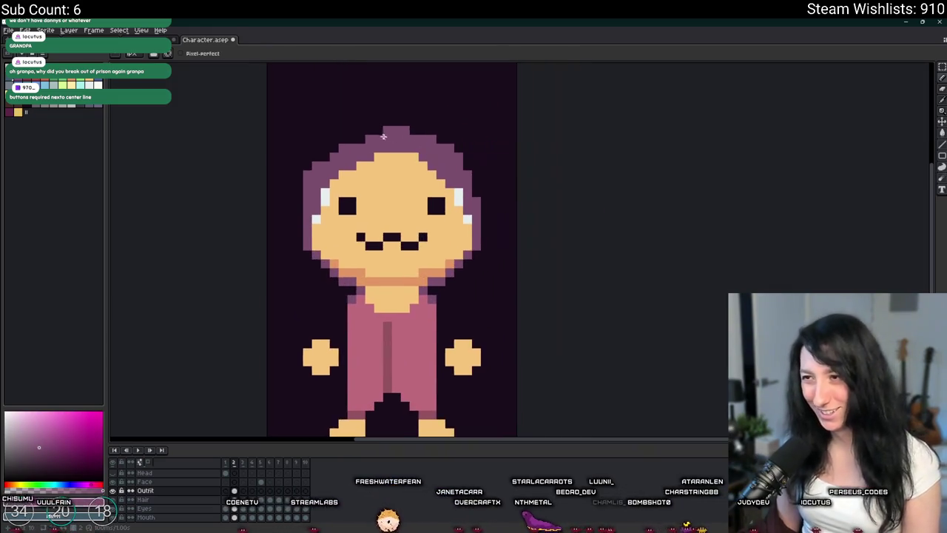
scroll(361, 137, "down", 1)
scroll(352, 202, "down", 1)
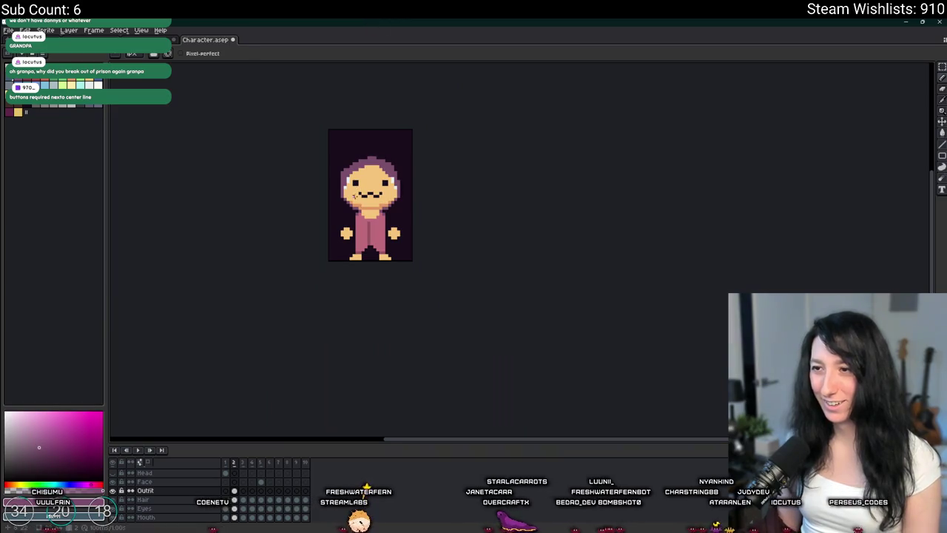
scroll(353, 194, "up", 2)
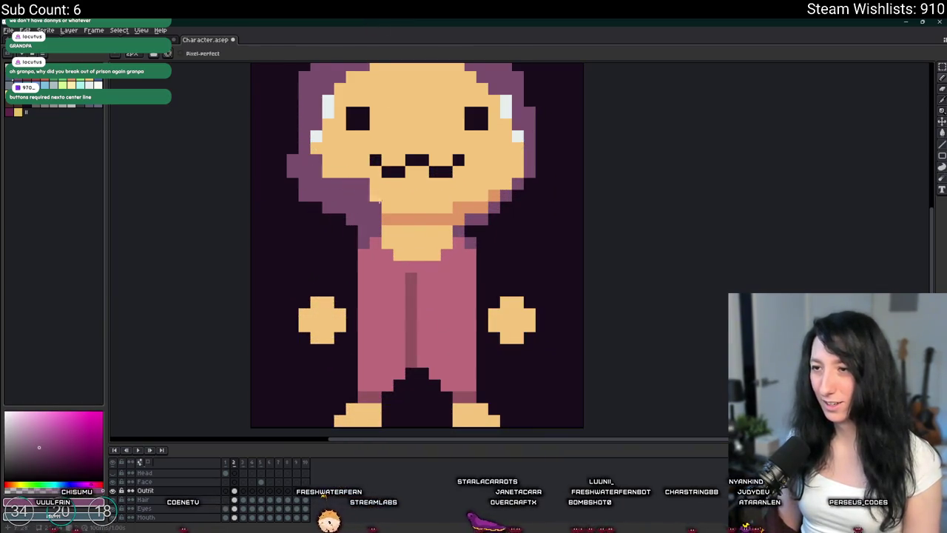
key("shift+h")
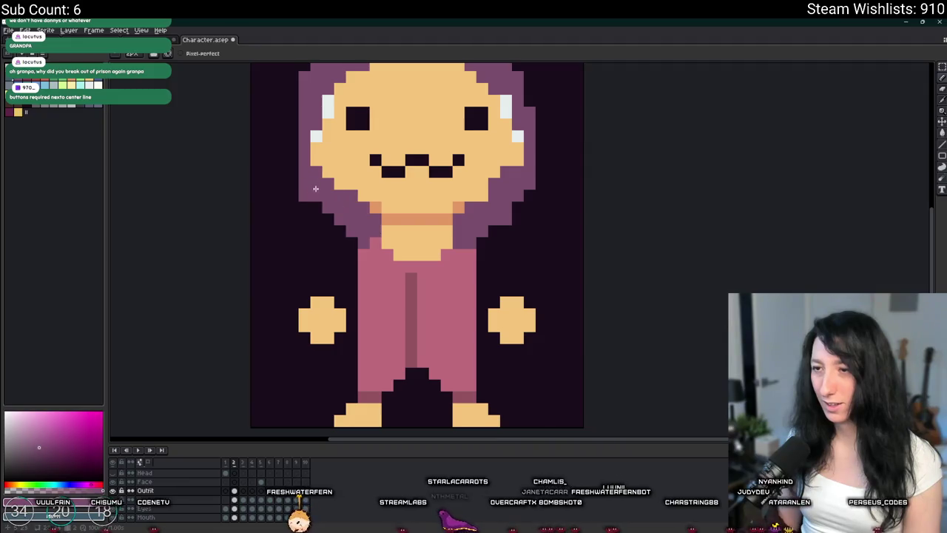
scroll(343, 245, "down", 3)
scroll(324, 218, "up", 2)
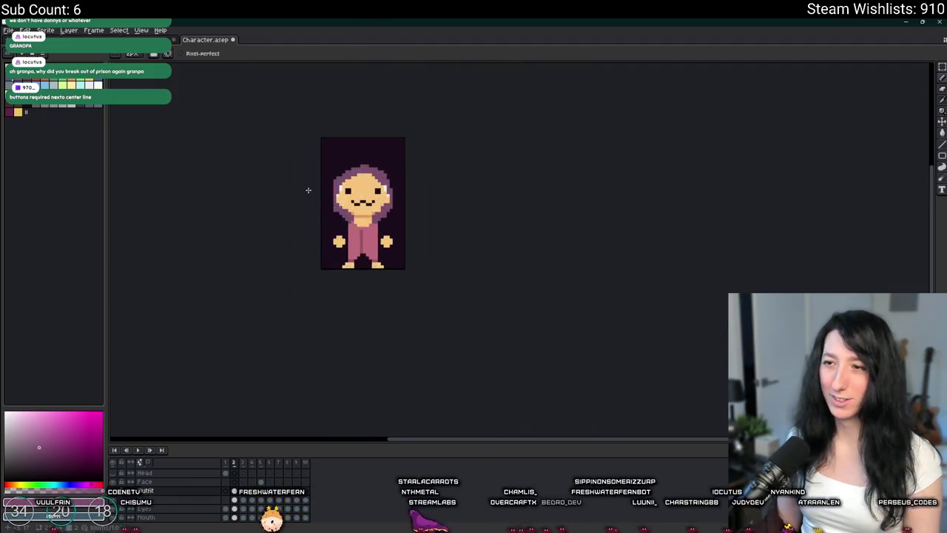
scroll(338, 222, "down", 2)
scroll(339, 222, "up", 3)
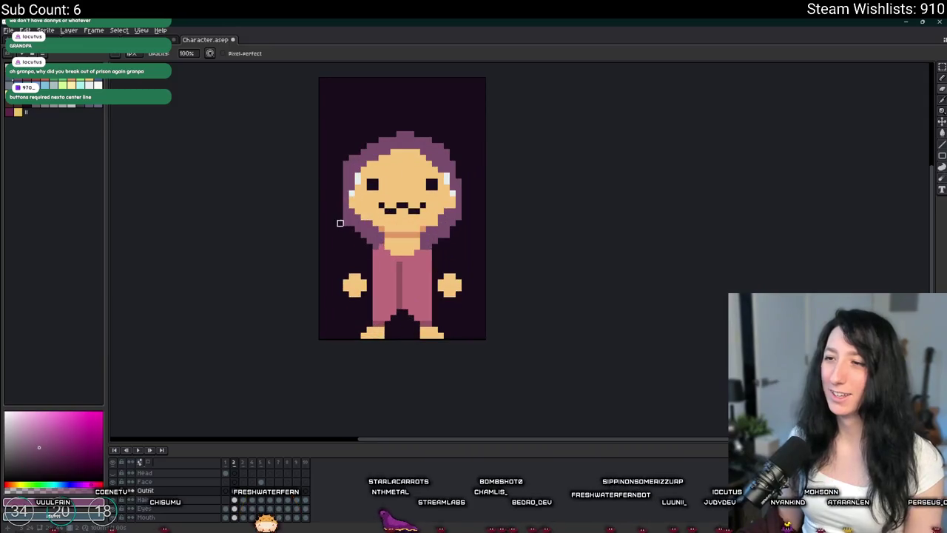
scroll(446, 240, "down", 3)
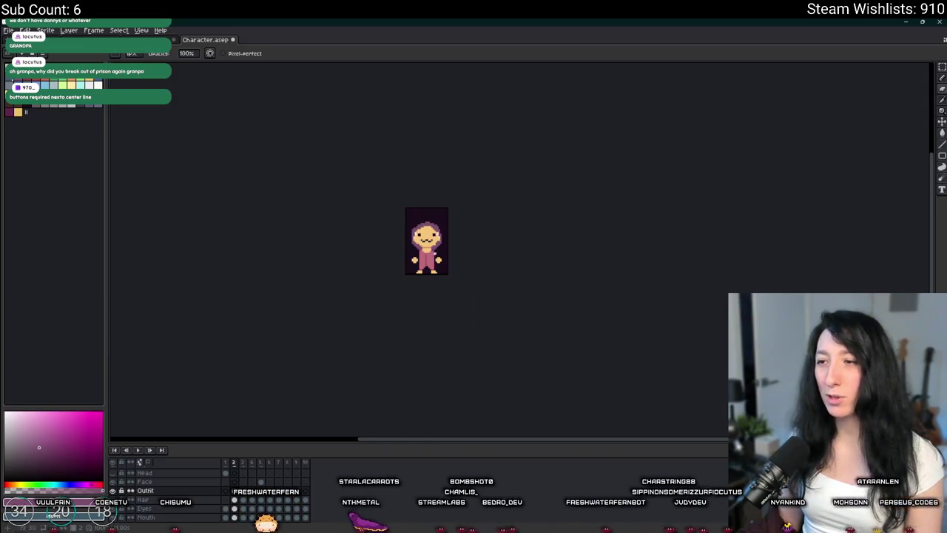
scroll(402, 271, "up", 4)
scroll(359, 264, "down", 1)
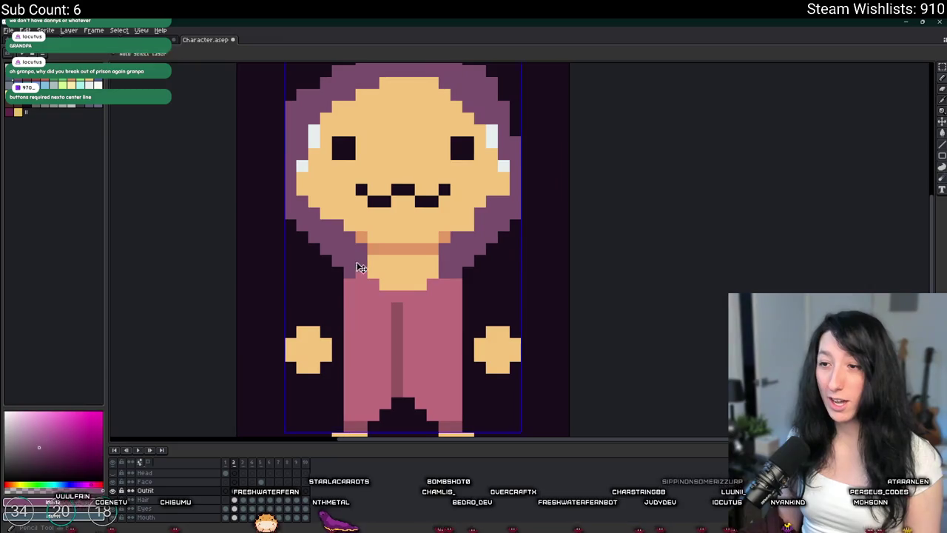
scroll(355, 274, "down", 5)
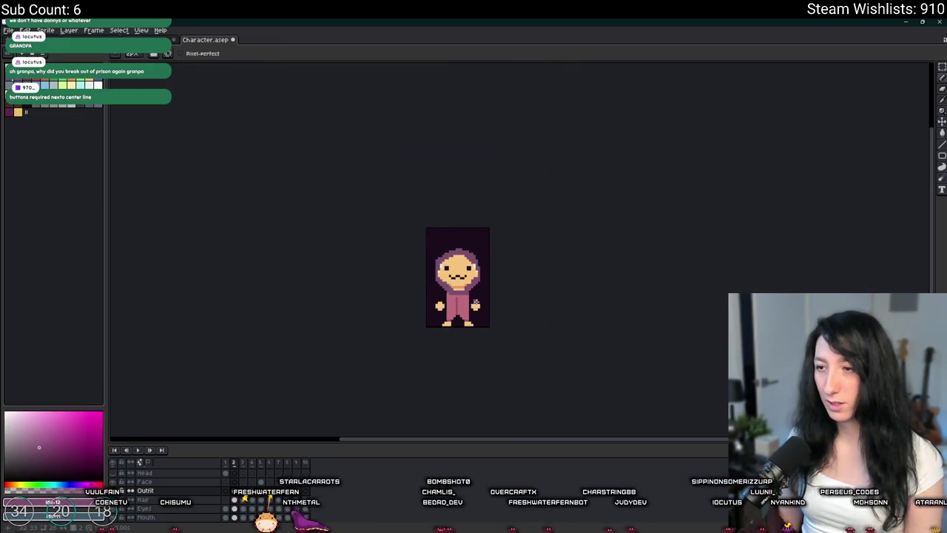
scroll(360, 279, "up", 4)
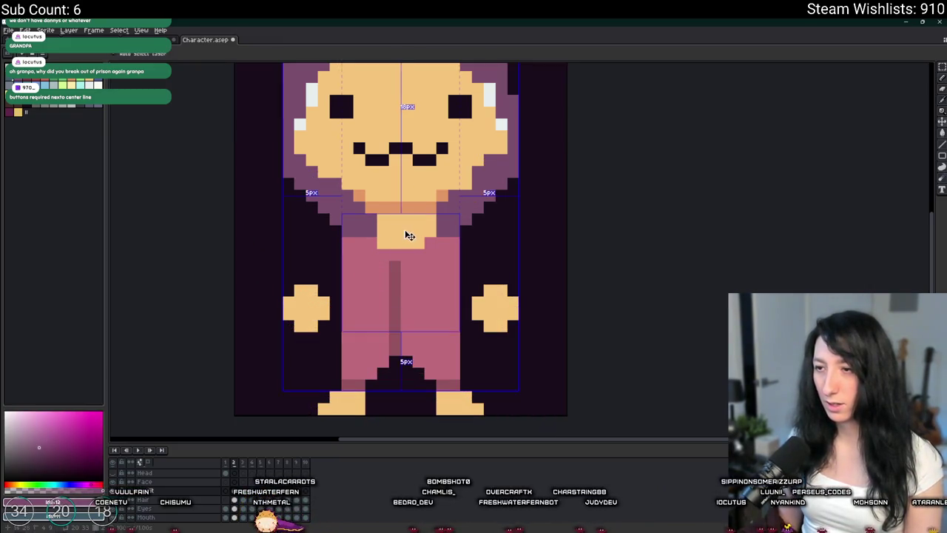
Erase the stray purple pixel from the character's neck
scroll(413, 234, "up", 2)
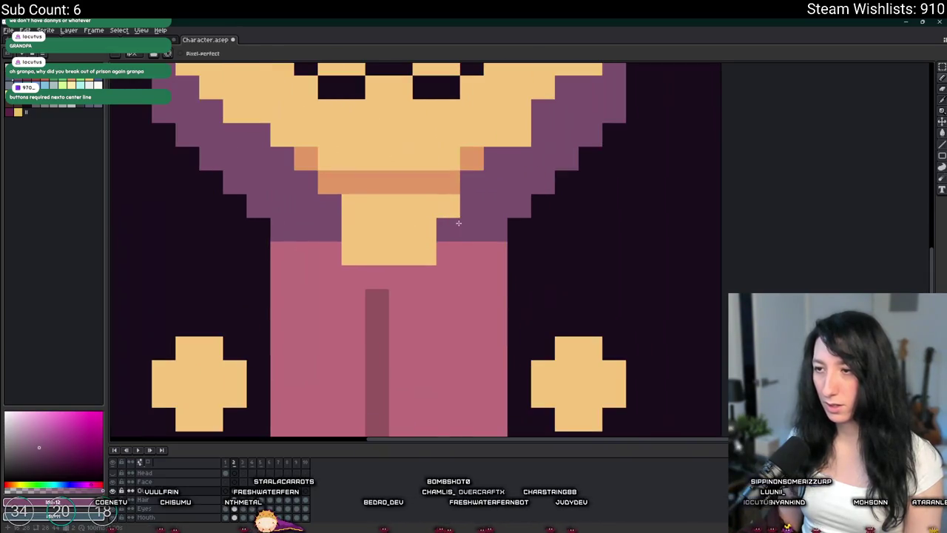
left_click(389, 271)
key("e")
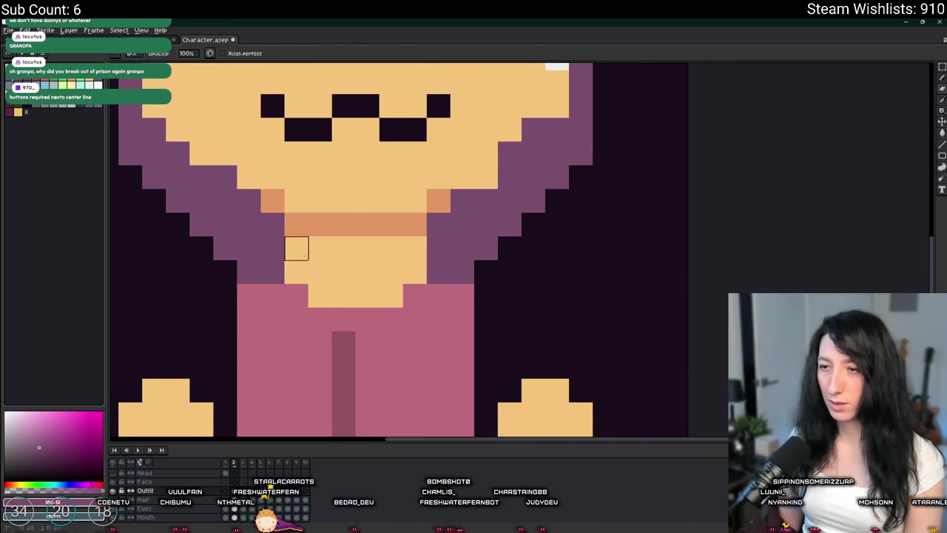
Eyedrop the pink outfit colour and draw pink trim down the hood's top-left edge, undoing one stroke
left_click(273, 327, "alt")
scroll(277, 321, "down", 2)
scroll(334, 250, "up", 2)
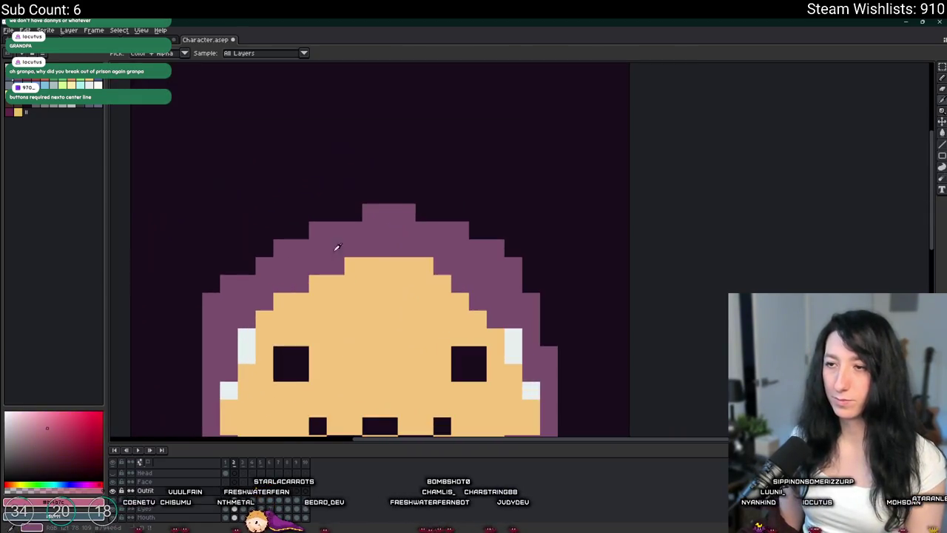
key("b")
mouse_move(349, 229)
left_mouse_down()
mouse_move(318, 231)
mouse_move(230, 286)
mouse_move(331, 277)
left_mouse_up()
key("ctrl+z")
scroll(215, 298, "down", 5)
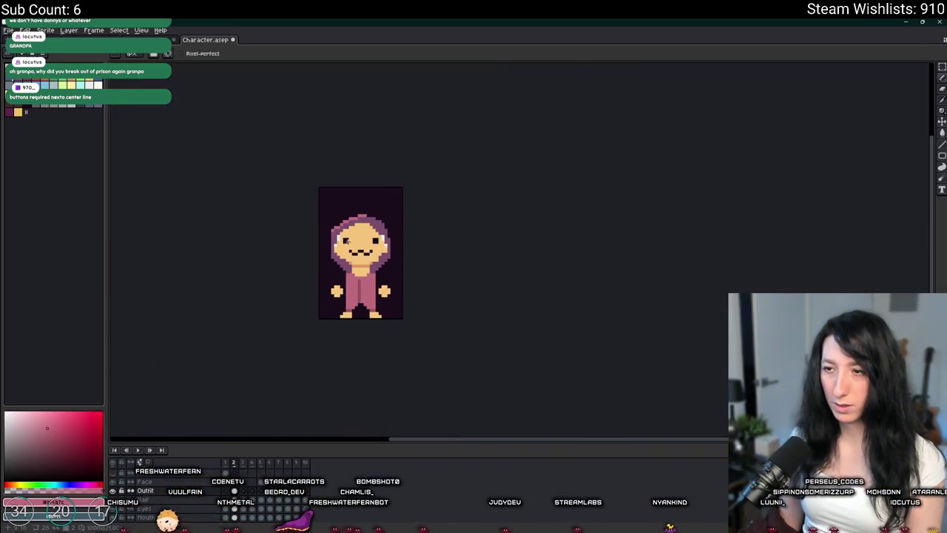
scroll(348, 205, "up", 3)
scroll(299, 242, "down", 3)
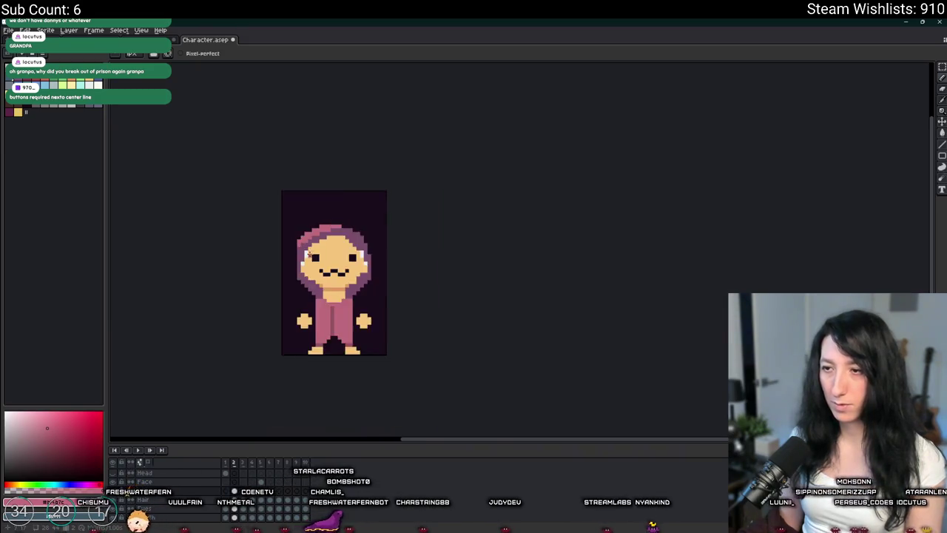
scroll(321, 248, "up", 3)
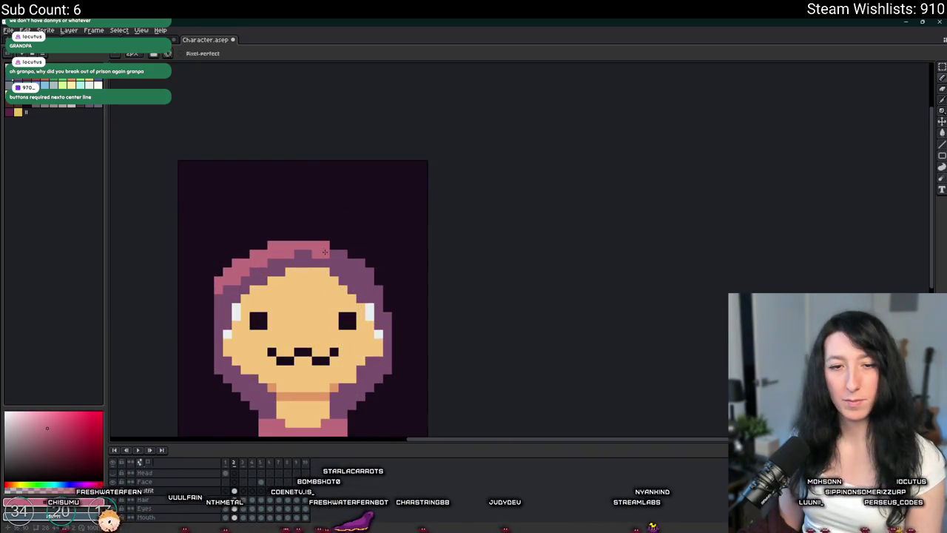
Add pink trim pixels at the hood's right edge and along its top row
scroll(325, 253, "up", 2)
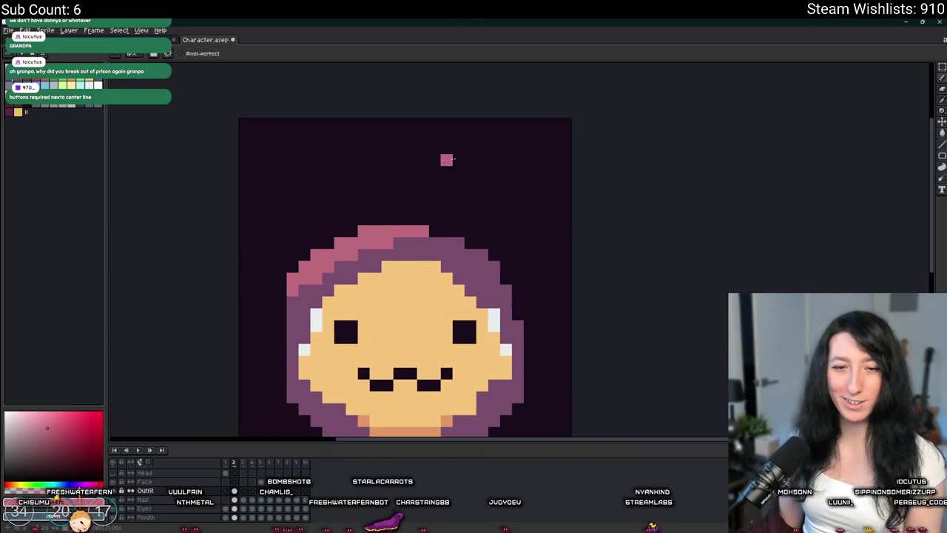
scroll(324, 114, "up", 3)
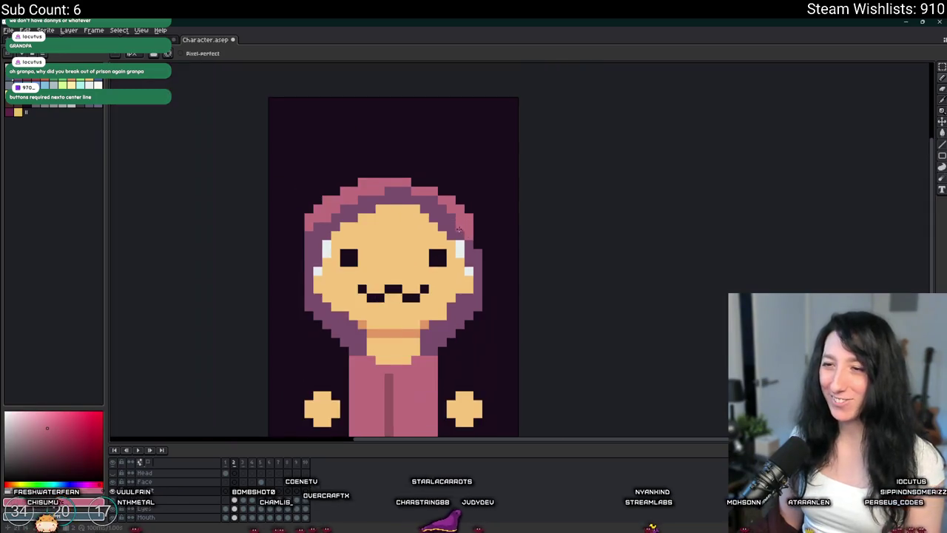
scroll(474, 207, "down", 3)
scroll(503, 218, "up", 1)
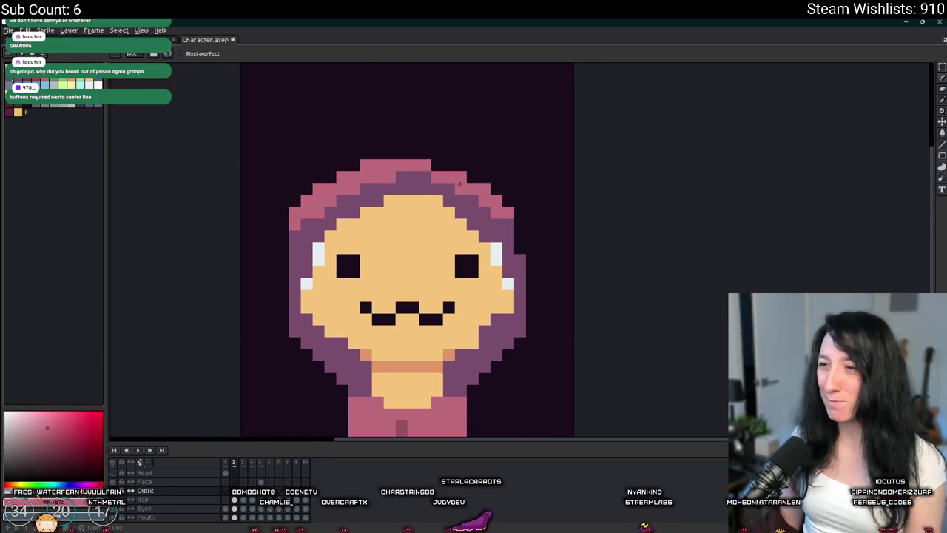
scroll(460, 184, "down", 2)
scroll(436, 181, "up", 3)
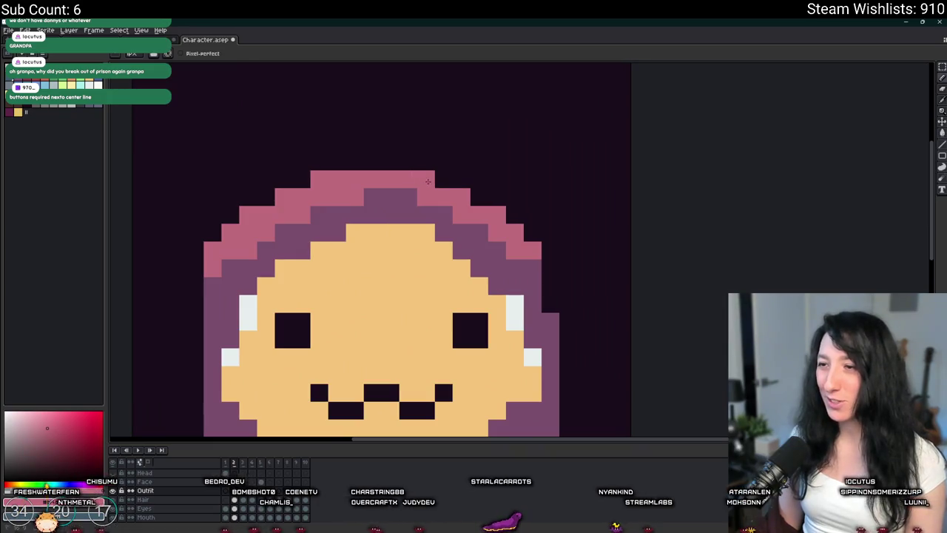
left_click(515, 215)
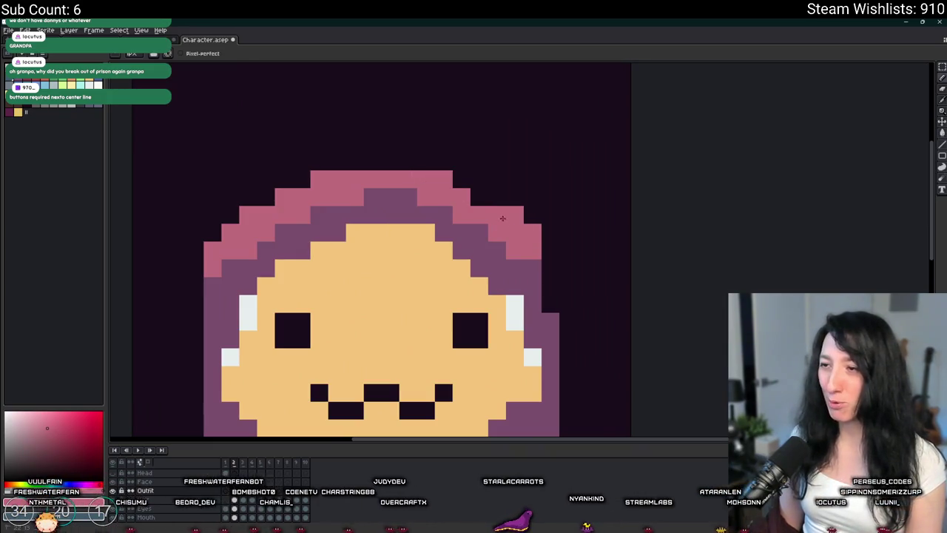
left_click_drag(444, 179, 474, 196)
scroll(548, 303, "down", 1)
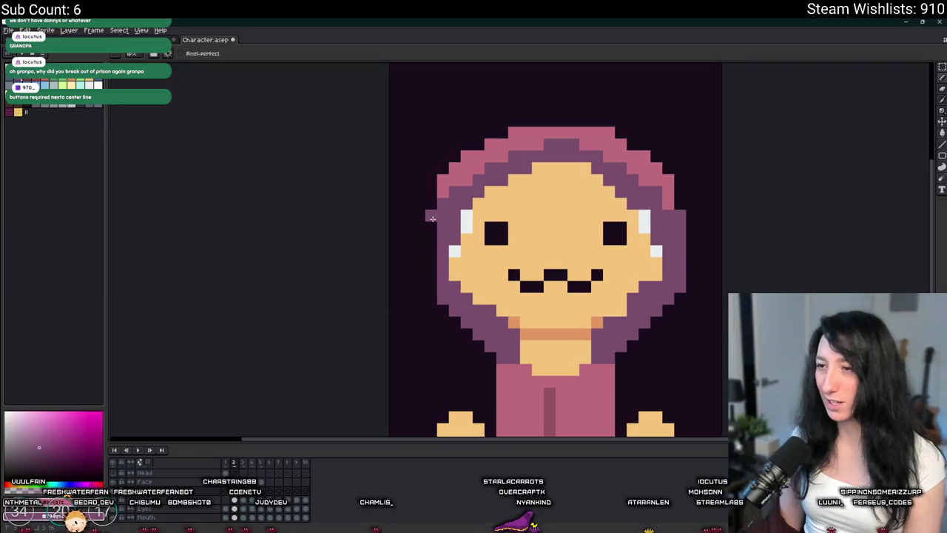
scroll(435, 283, "down", 1)
scroll(442, 285, "up", 1)
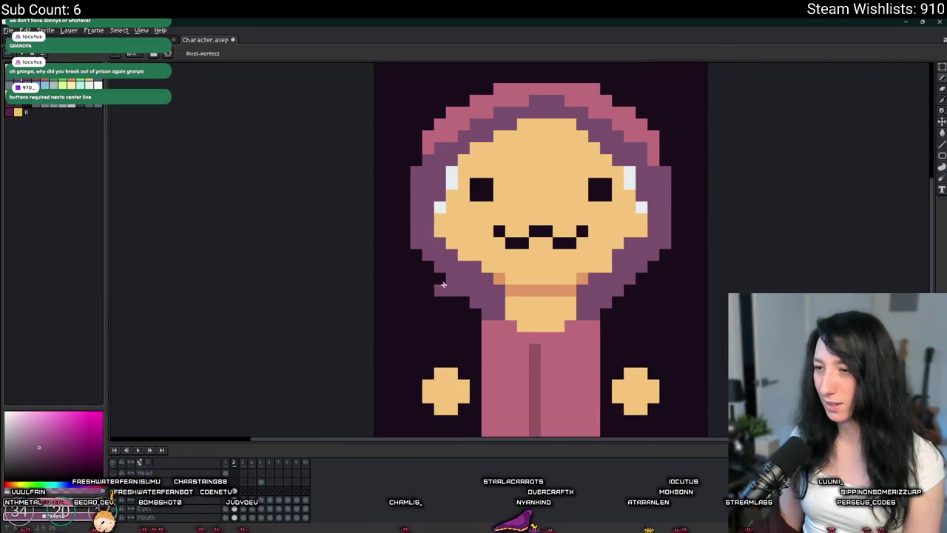
scroll(518, 279, "down", 1)
scroll(563, 272, "up", 1)
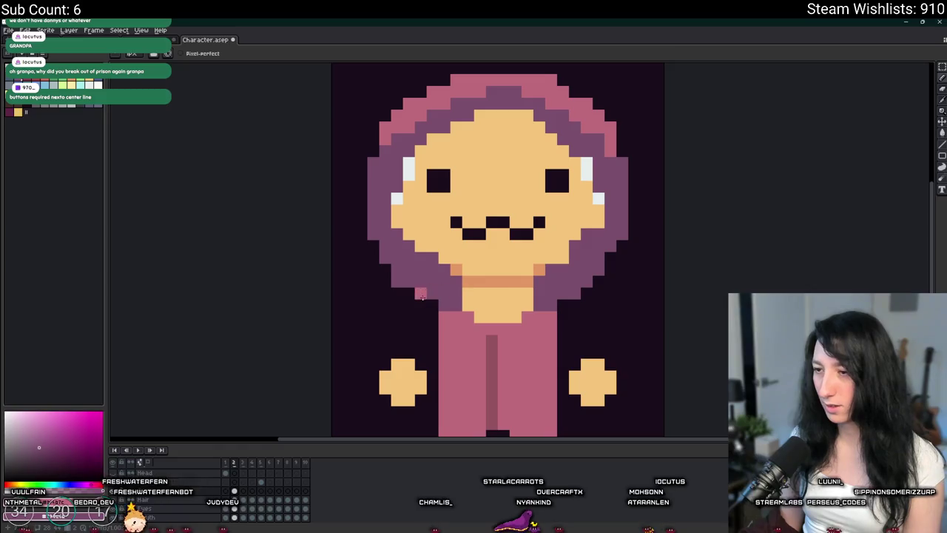
scroll(563, 306, "down", 4)
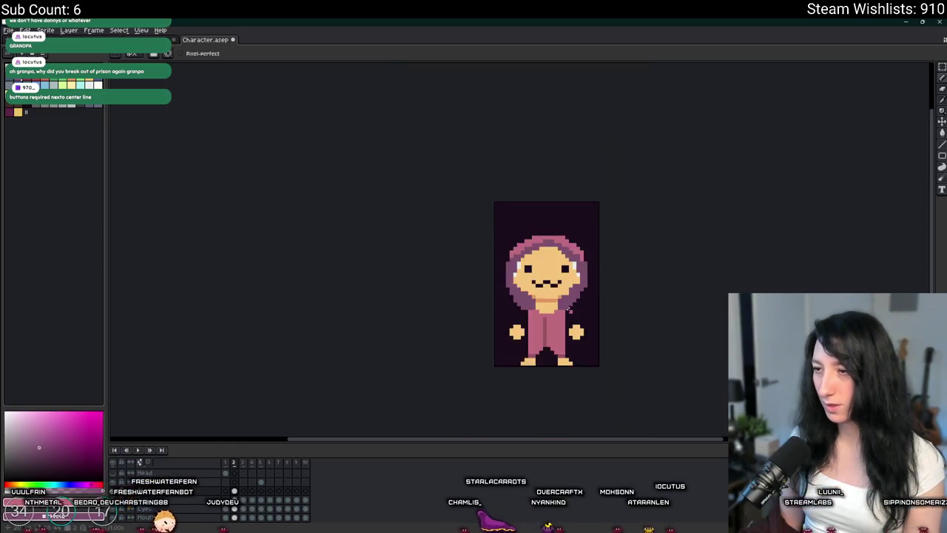
scroll(508, 300, "up", 5)
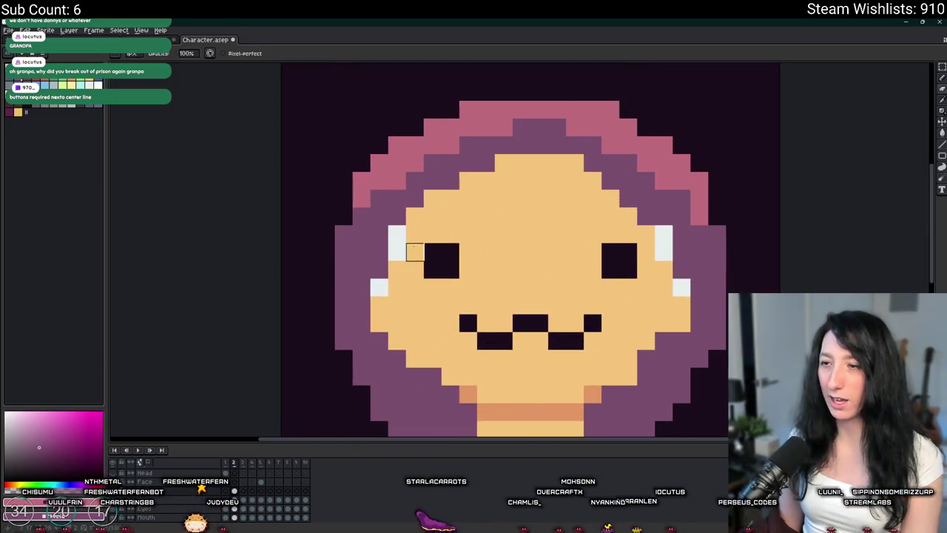
Eyedrop the hood purple and paint it down the right side of the face
key("i")
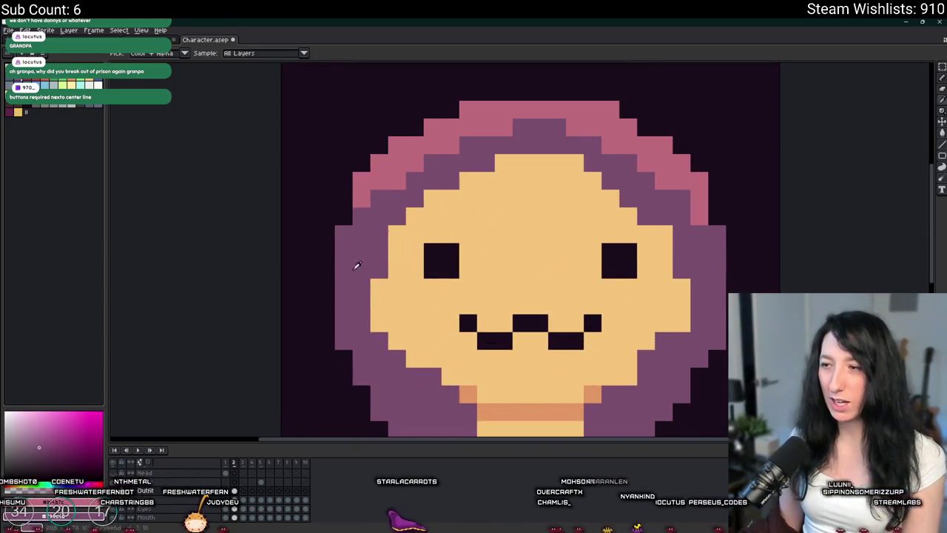
scroll(355, 264, "down", 4)
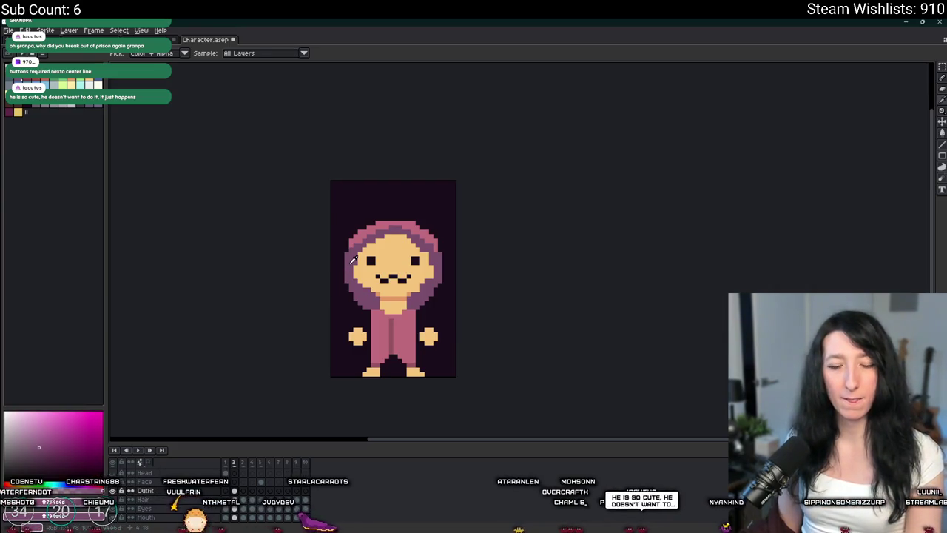
scroll(352, 259, "up", 3)
scroll(376, 246, "up", 1)
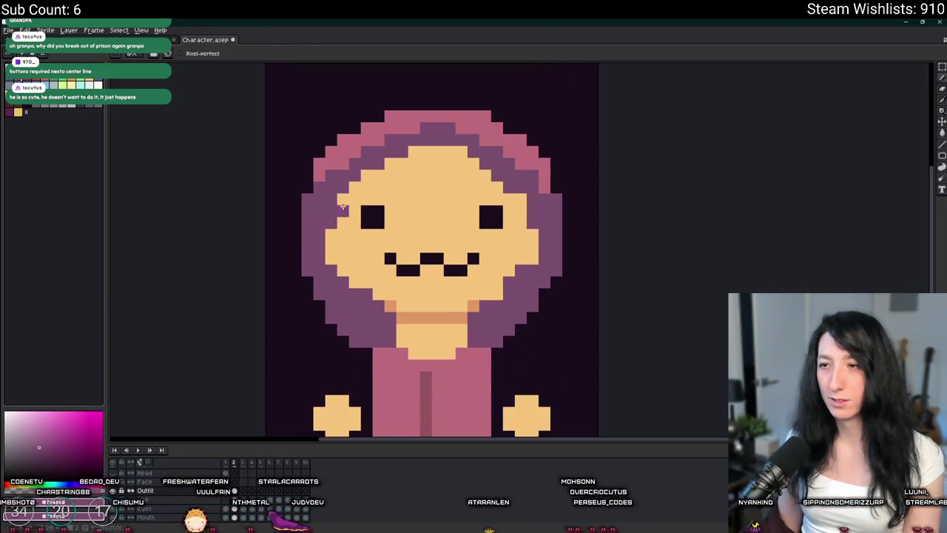
left_click_drag(531, 199, 531, 260)
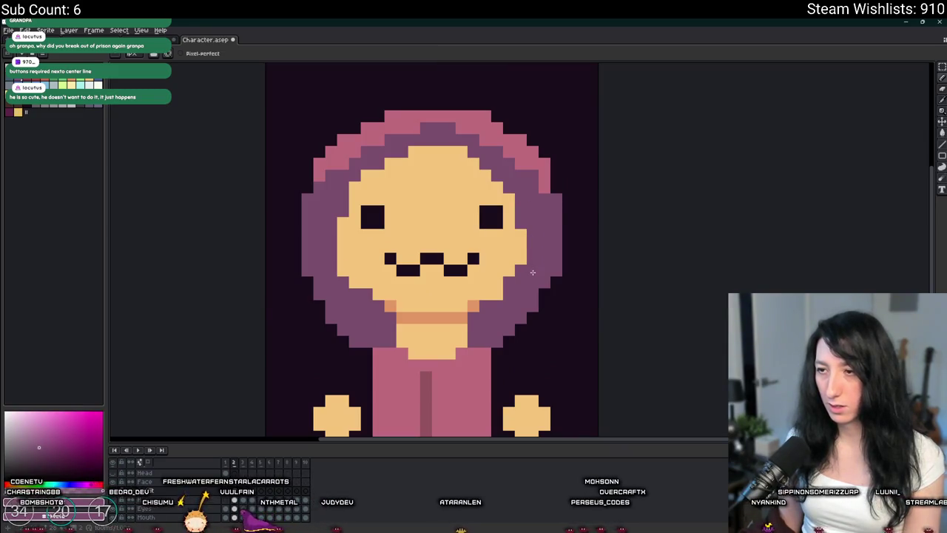
Narrow the tan neck by painting purple on both of its sides
scroll(532, 272, "down", 2)
scroll(535, 257, "up", 2)
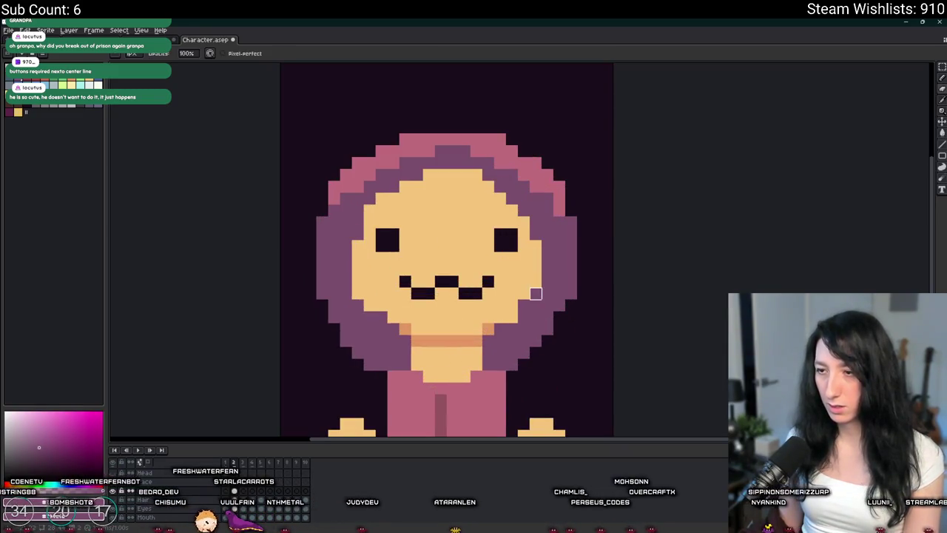
scroll(524, 305, "down", 2)
scroll(408, 287, "up", 2)
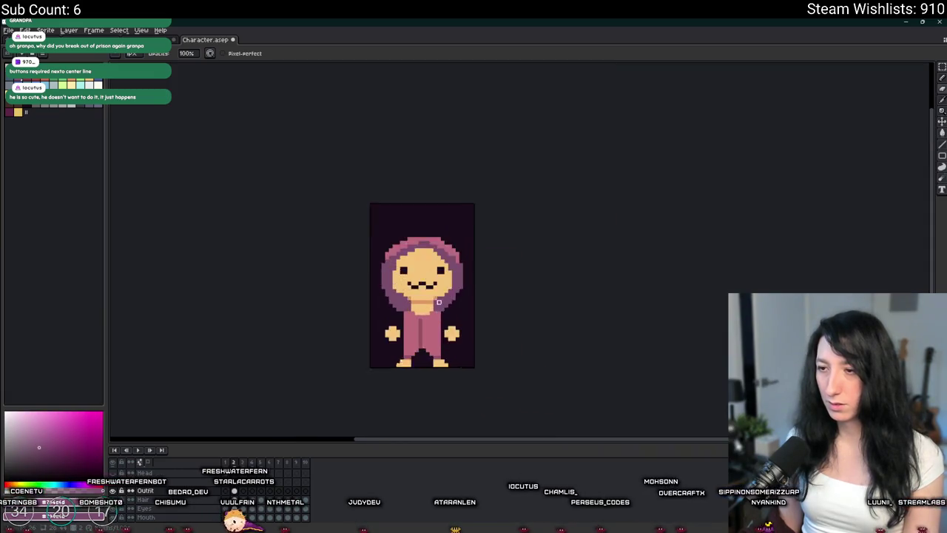
scroll(296, 232, "up", 1)
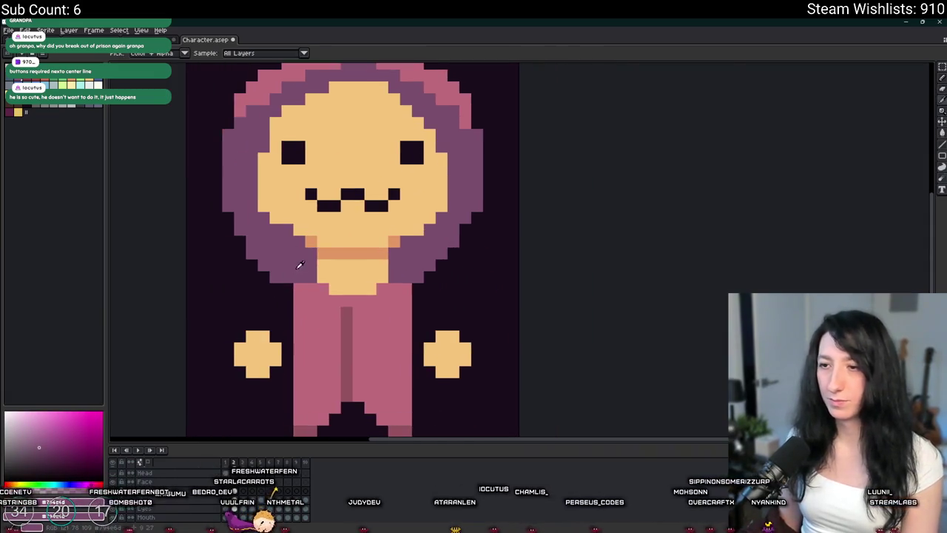
scroll(346, 246, "up", 2)
left_click(353, 285)
left_click(569, 296)
scroll(570, 296, "down", 4)
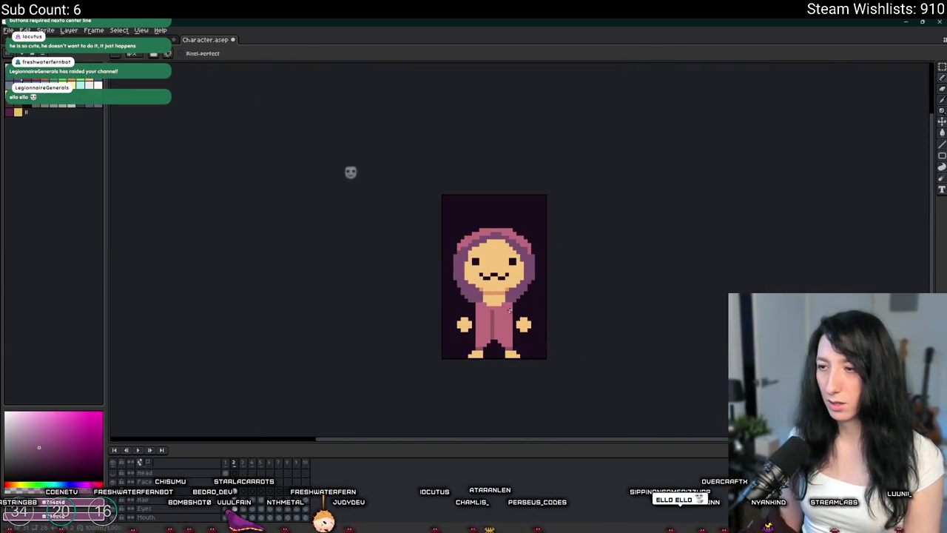
Place a pink pixel on the upper face near the hood
scroll(481, 299, "up", 2)
scroll(481, 298, "up", 1)
scroll(511, 166, "up", 2)
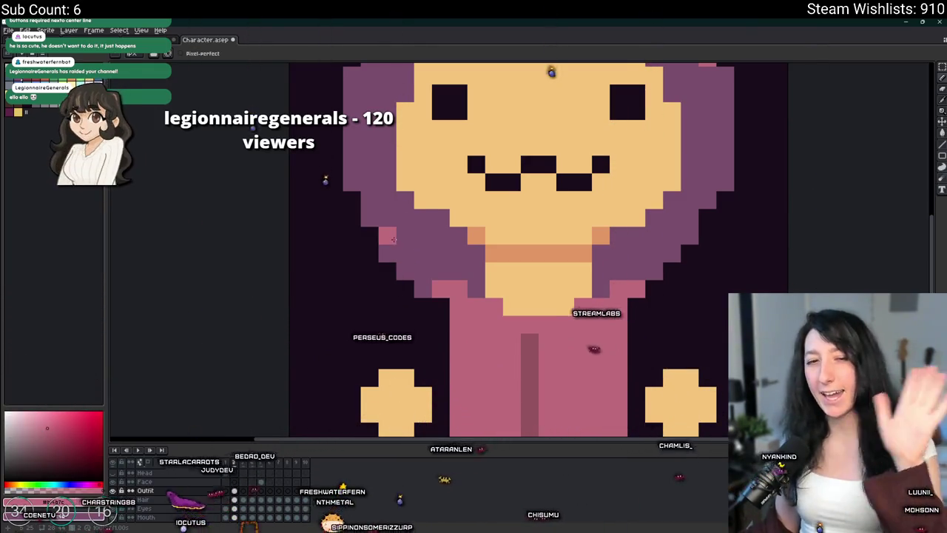
scroll(369, 289, "up", 1)
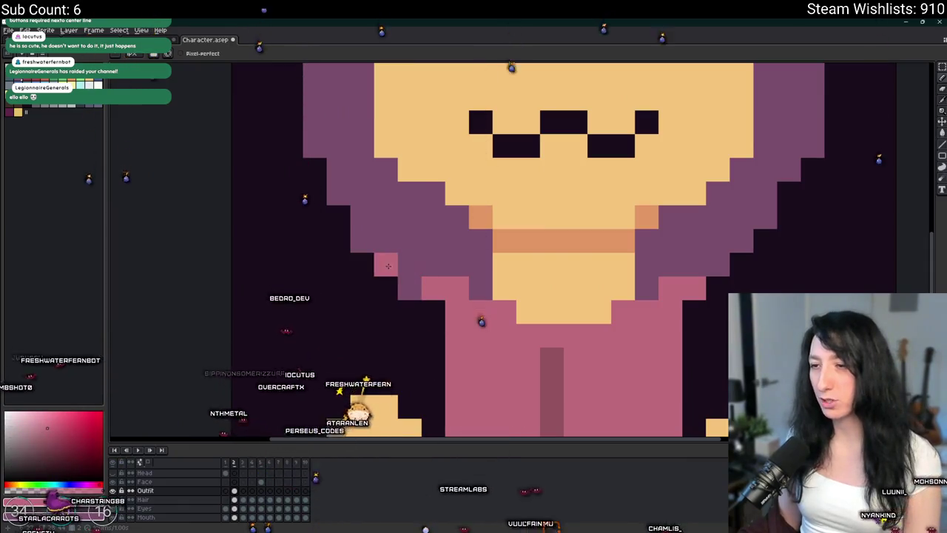
scroll(407, 282, "down", 3)
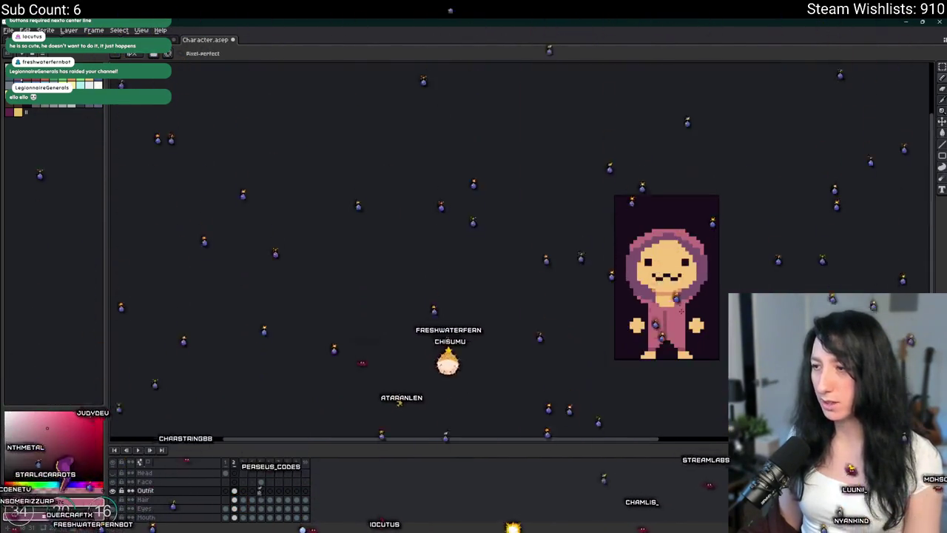
scroll(539, 312, "up", 1)
scroll(539, 312, "down", 3)
scroll(467, 267, "up", 4)
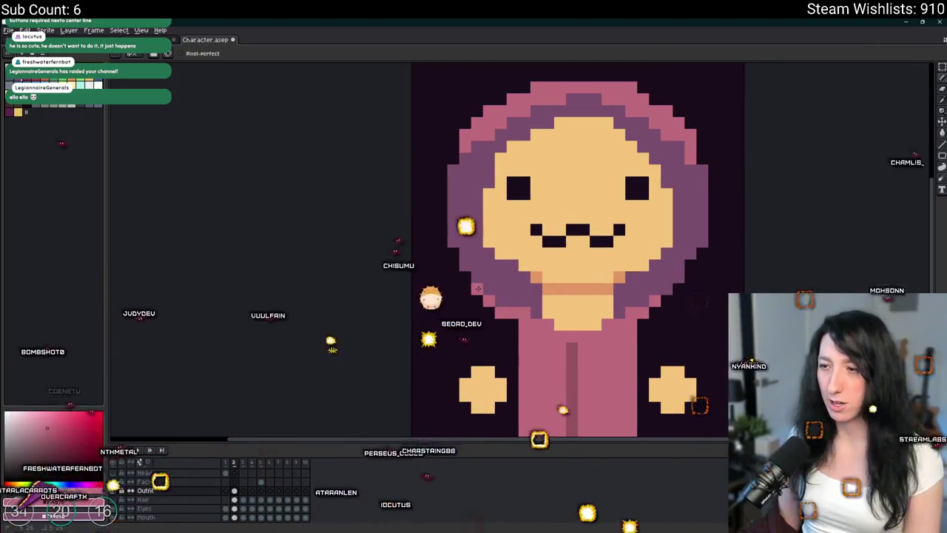
left_click(512, 170)
Shift the hood's right-edge pink pixels one pixel outward
scroll(516, 168, "down", 1)
scroll(653, 197, "up", 1)
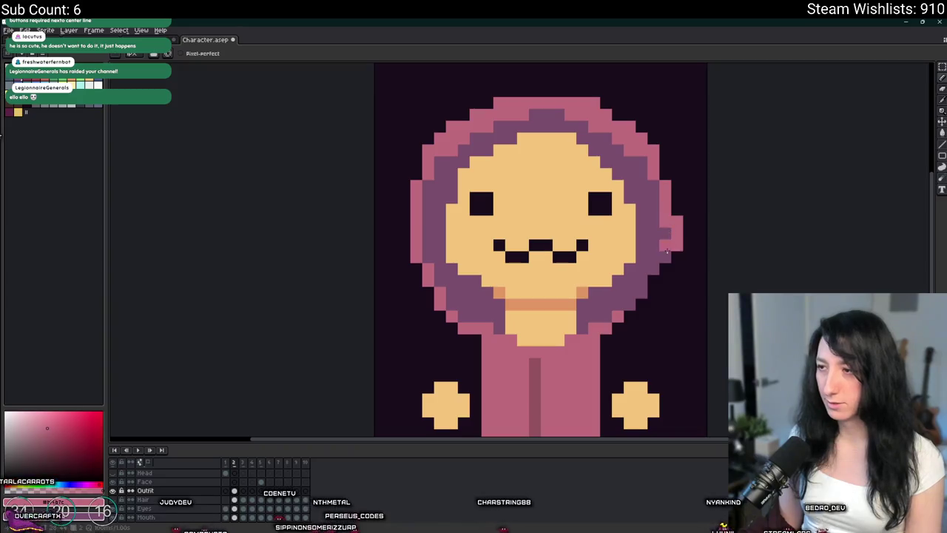
left_click_drag(653, 188, 661, 185)
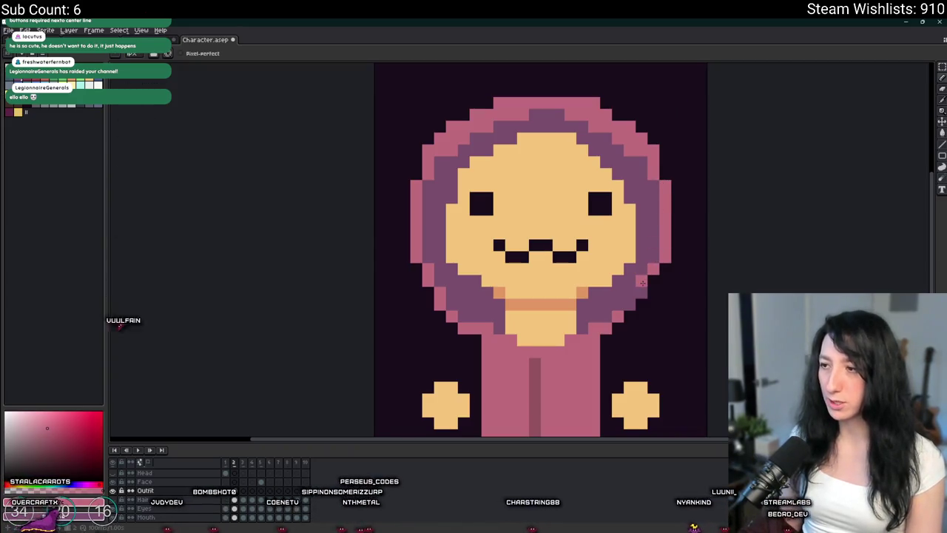
scroll(633, 341, "down", 4)
scroll(529, 307, "down", 2)
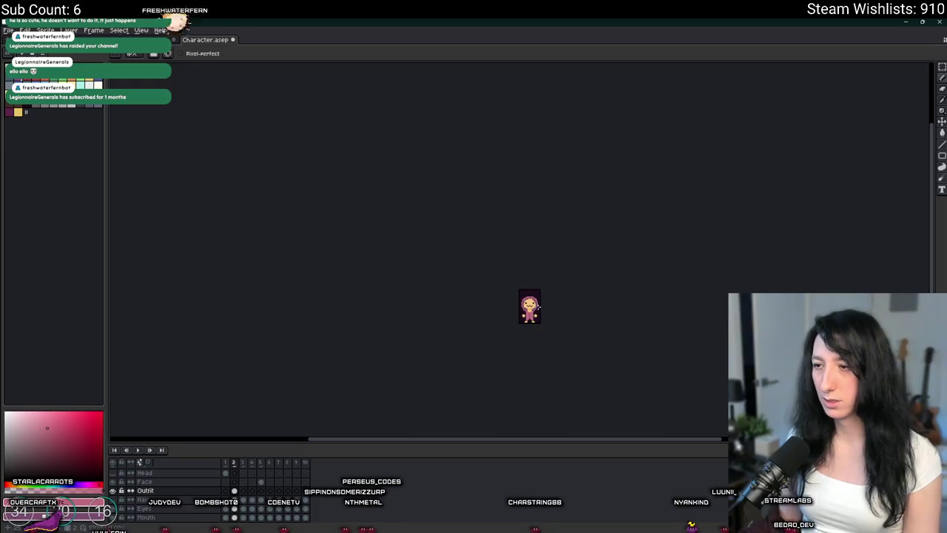
Paint over the stray pink pixel in the right eye and add a pink forehead pixel
scroll(523, 300, "up", 5)
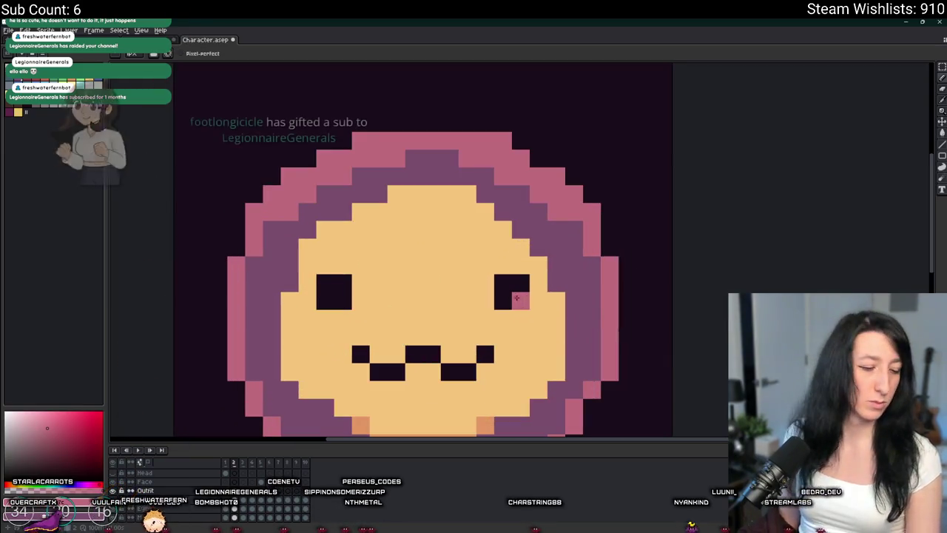
left_click_drag(522, 300, 511, 295)
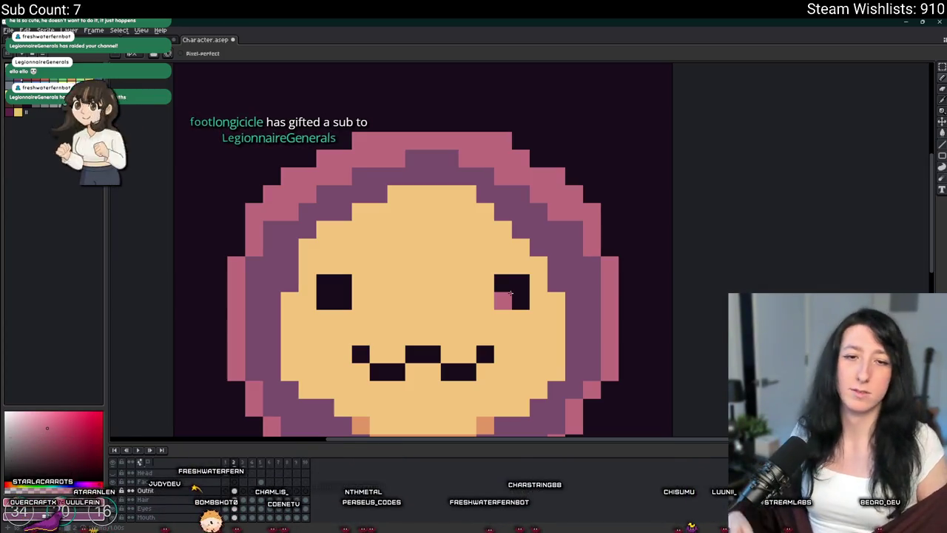
left_click(503, 300)
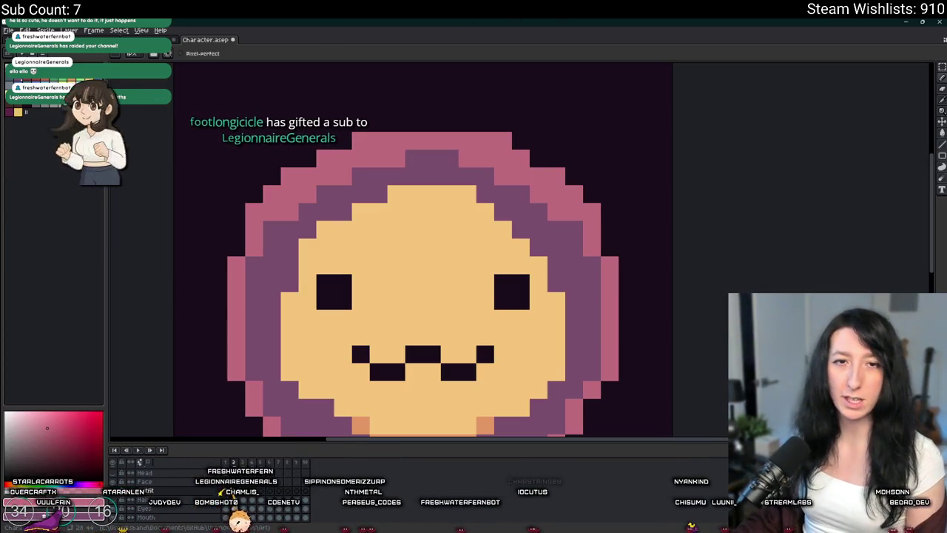
left_click(397, 263)
Pick a colour from the canvas and return to the Pencil
scroll(399, 259, "down", 4)
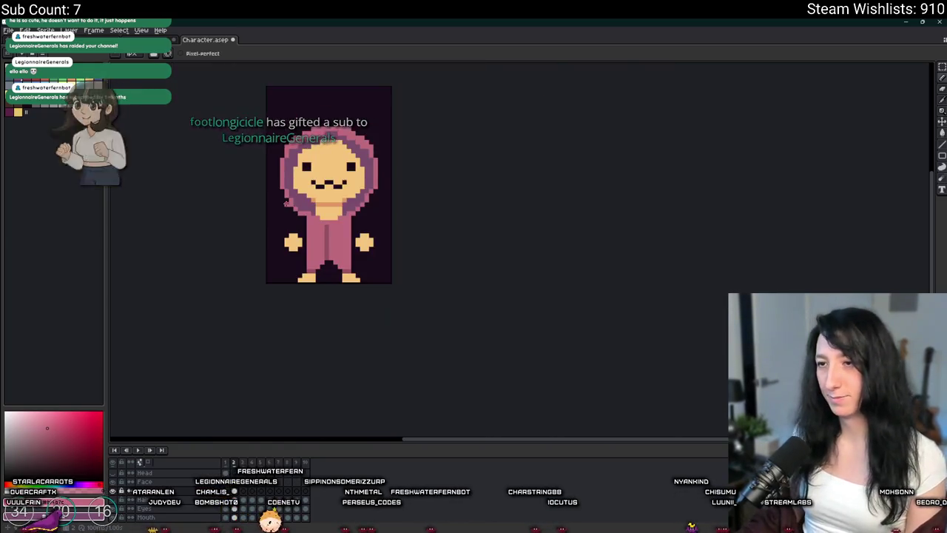
scroll(407, 158, "up", 3)
key("i")
scroll(407, 159, "up", 3)
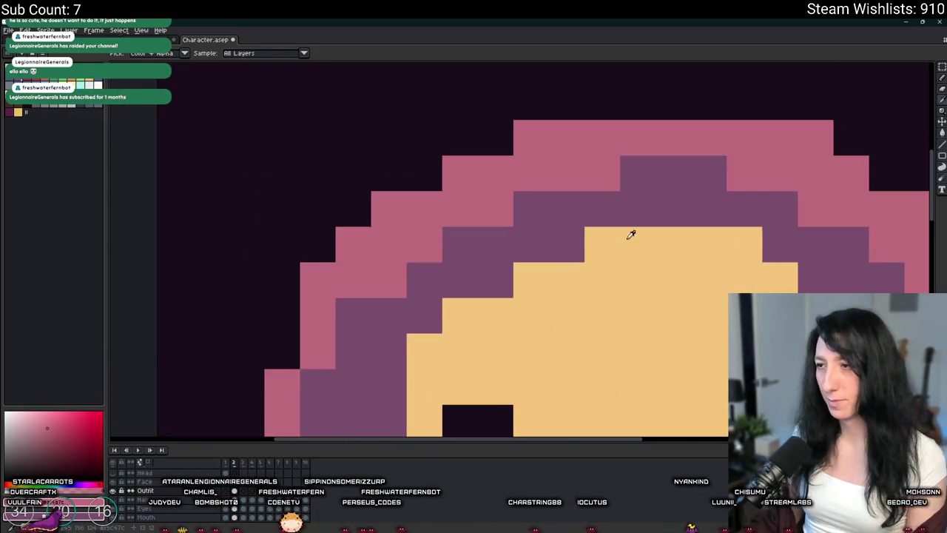
scroll(634, 211, "down", 4)
scroll(591, 212, "up", 1)
key("b")
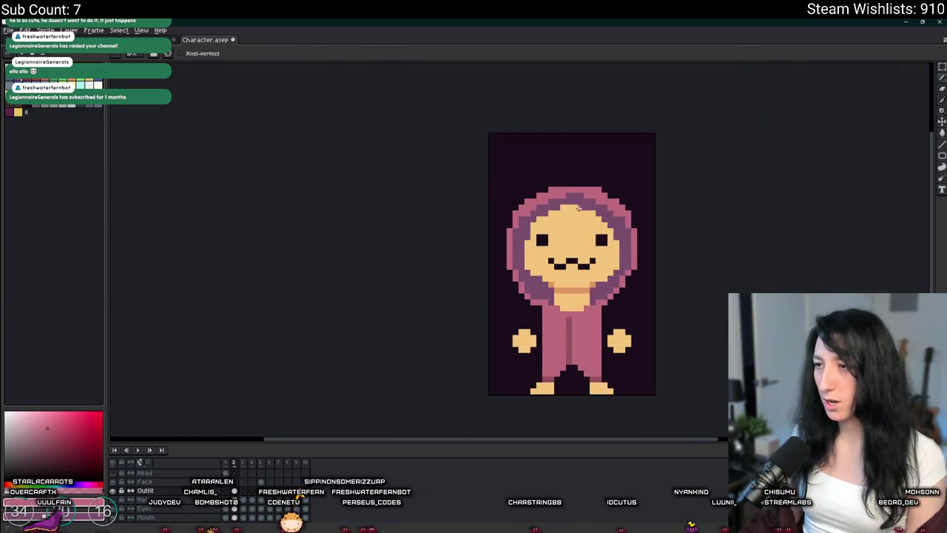
scroll(593, 209, "down", 4)
scroll(594, 197, "up", 3)
Bring the character's head into view and switch to the Eraser for stray pixels
mouse_move(594, 196)
left_mouse_down()
mouse_move(573, 222)
mouse_move(488, 215)
left_mouse_up()
scroll(489, 216, "up", 3)
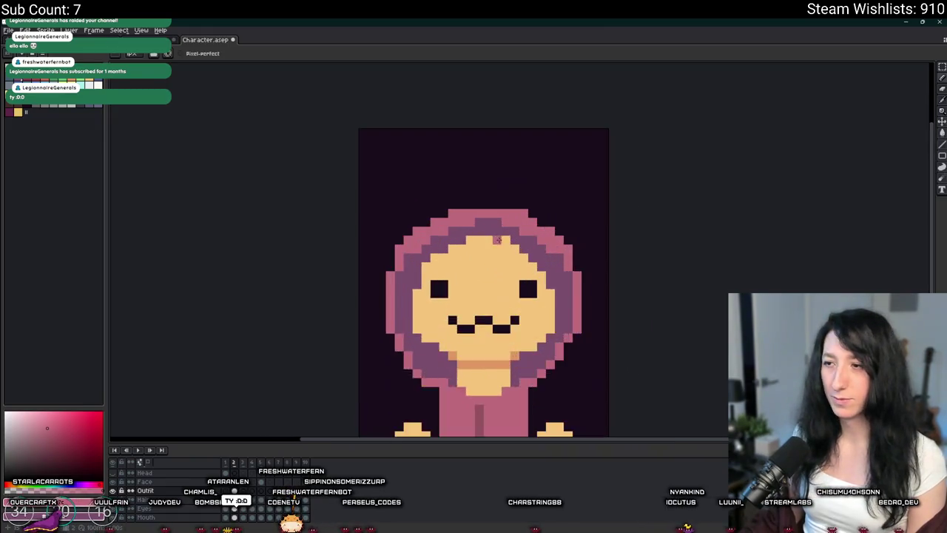
scroll(451, 259, "down", 4)
scroll(462, 248, "down", 1)
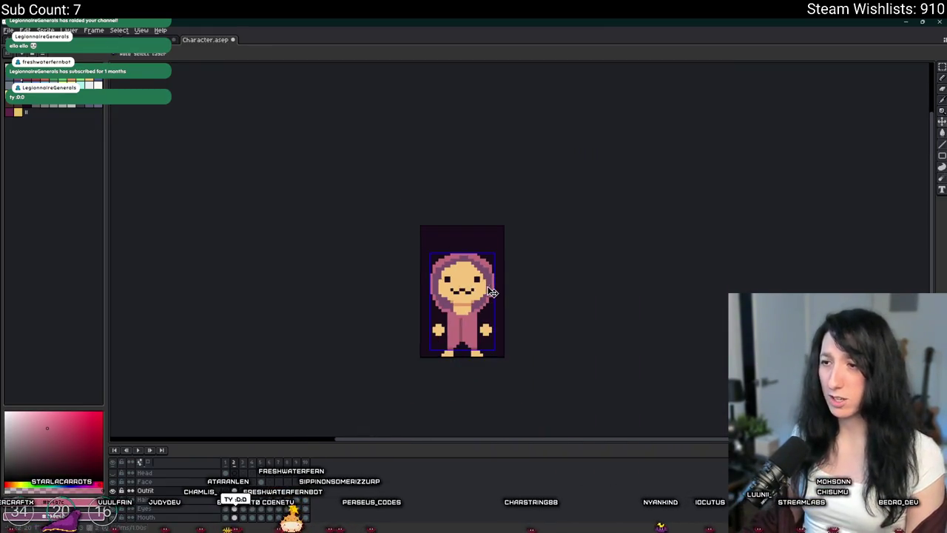
scroll(475, 239, "up", 2)
scroll(475, 239, "up", 2)
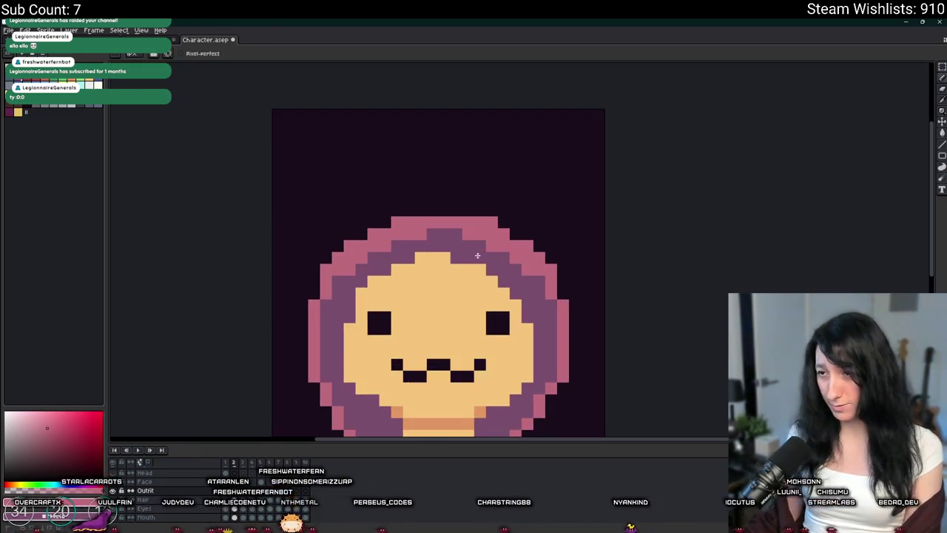
scroll(444, 267, "up", 2)
scroll(503, 251, "down", 3)
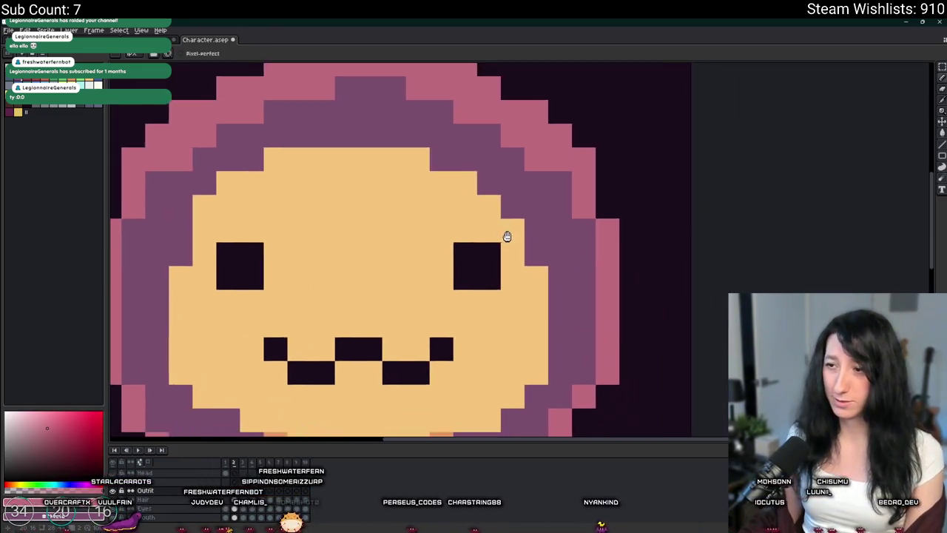
scroll(500, 231, "up", 2)
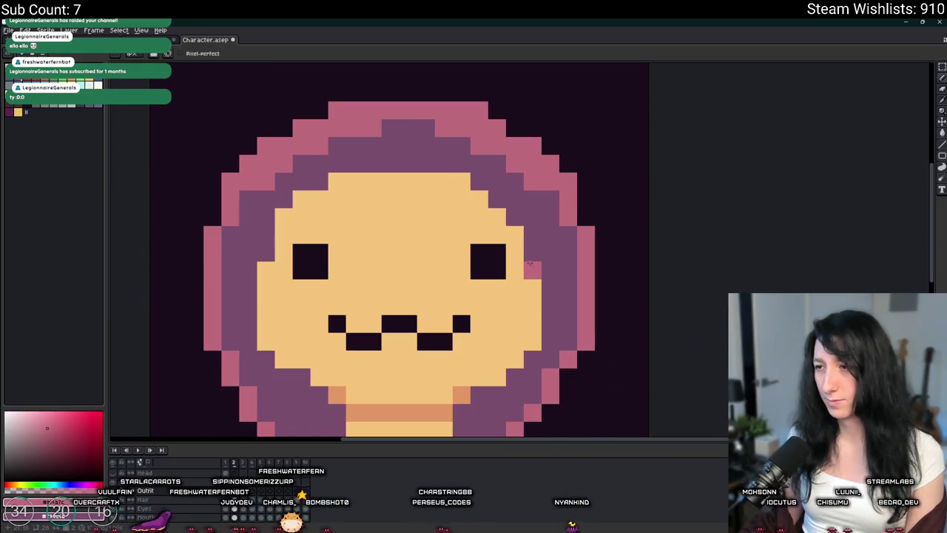
key("e")
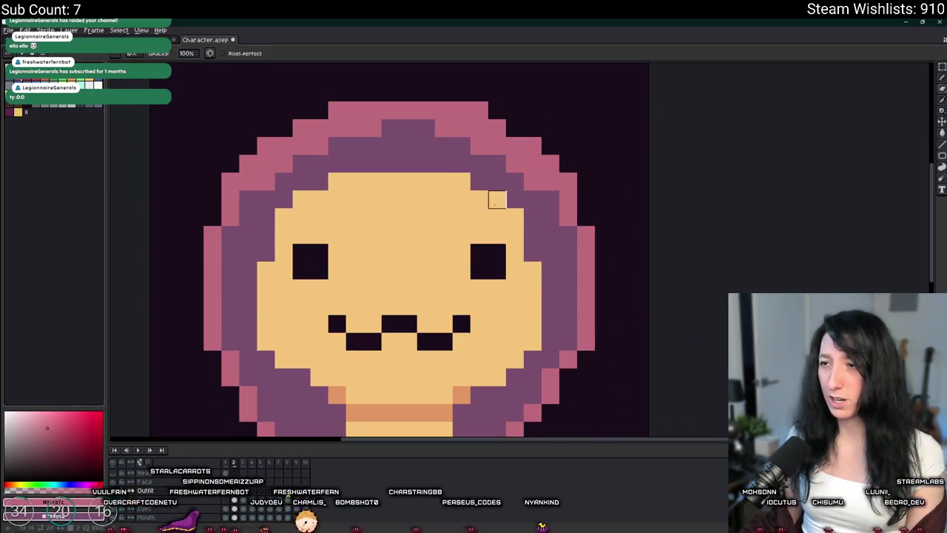
scroll(480, 199, "down", 4)
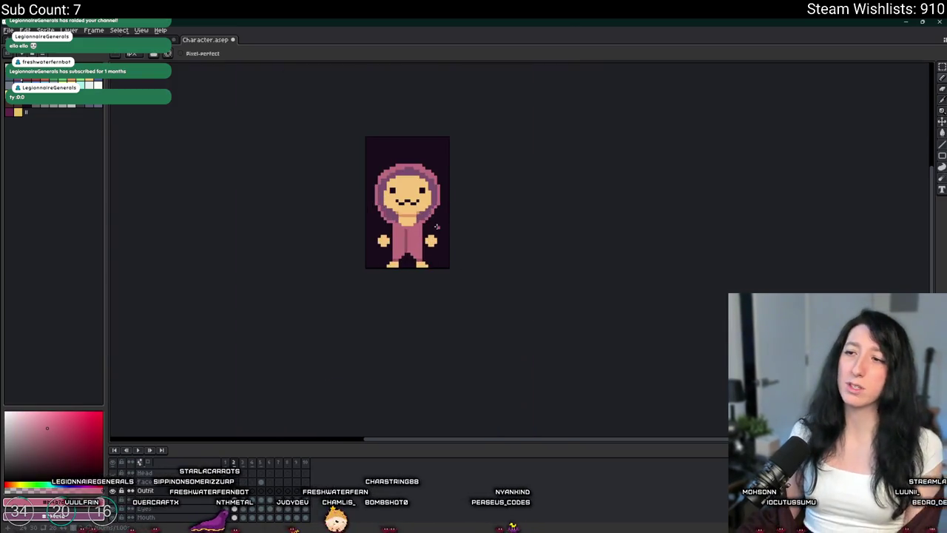
scroll(437, 226, "up", 1)
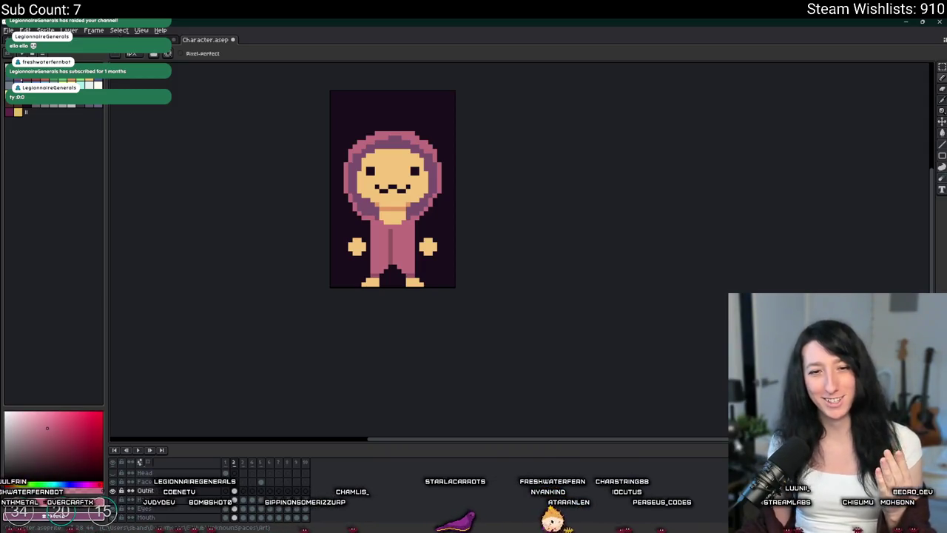
scroll(438, 126, "down", 2)
scroll(382, 163, "up", 4)
left_click_drag(383, 162, 399, 192)
key("i")
scroll(390, 156, "up", 1)
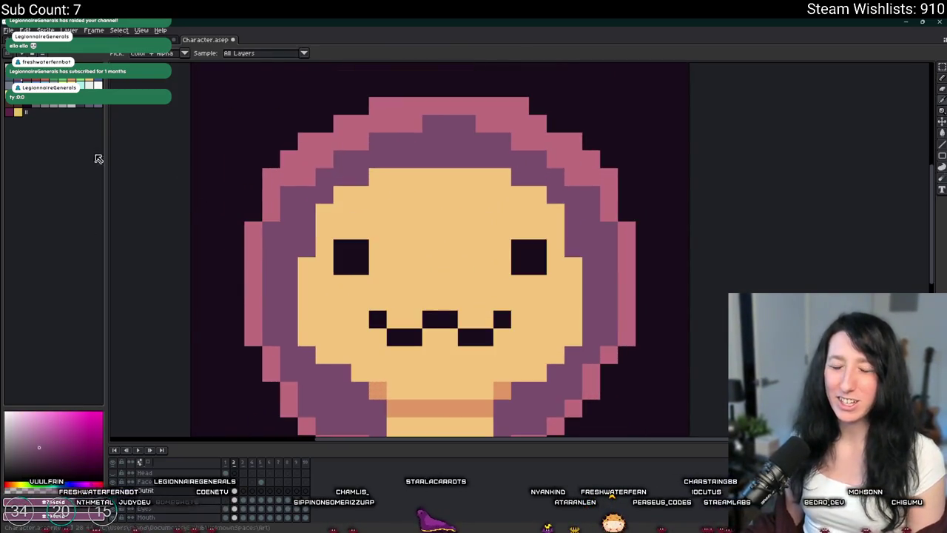
Pick a darker tan and shade the skin along the hairline and near the left eye
left_click(36, 106)
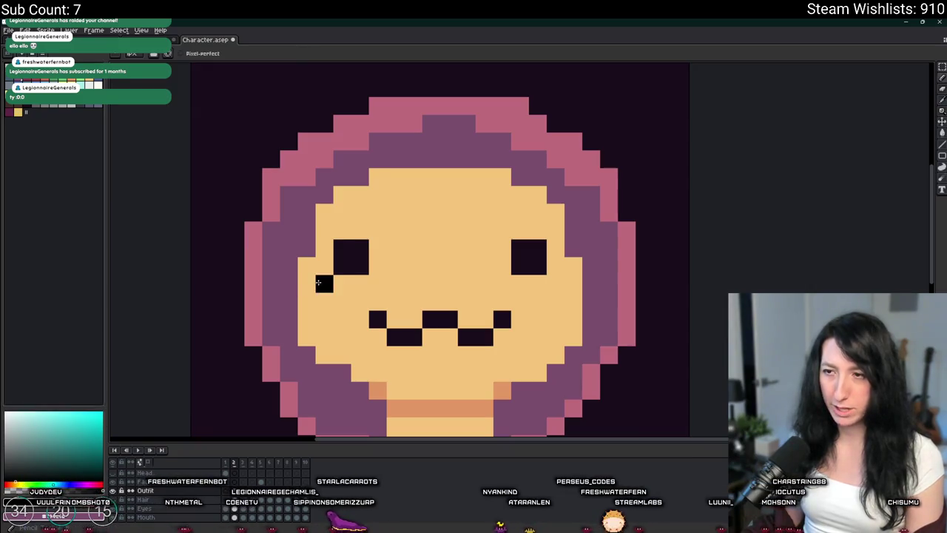
key("b")
left_click(324, 212)
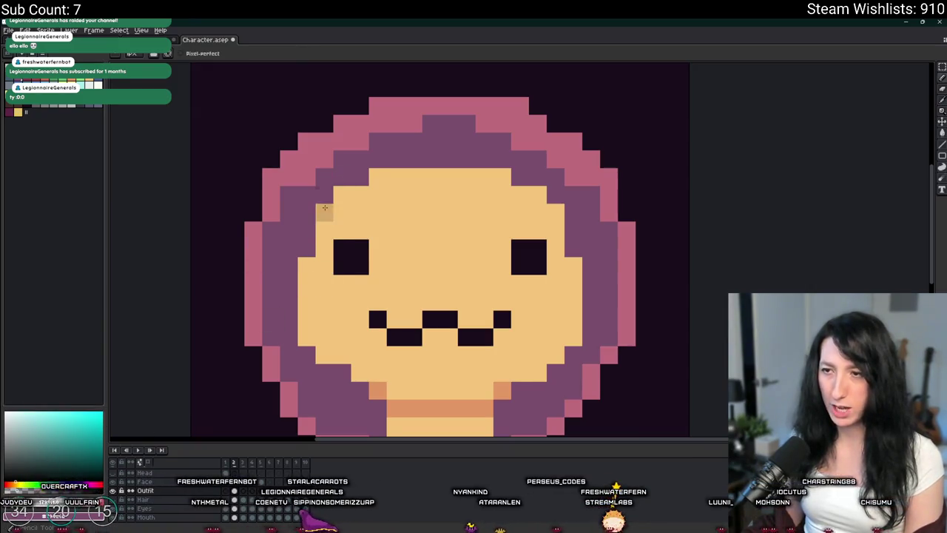
scroll(327, 207, "up", 2)
left_click_drag(321, 244, 317, 271)
mouse_move(357, 182)
left_mouse_down()
mouse_move(420, 149)
mouse_move(680, 154)
mouse_move(755, 178)
mouse_move(783, 284)
left_mouse_up()
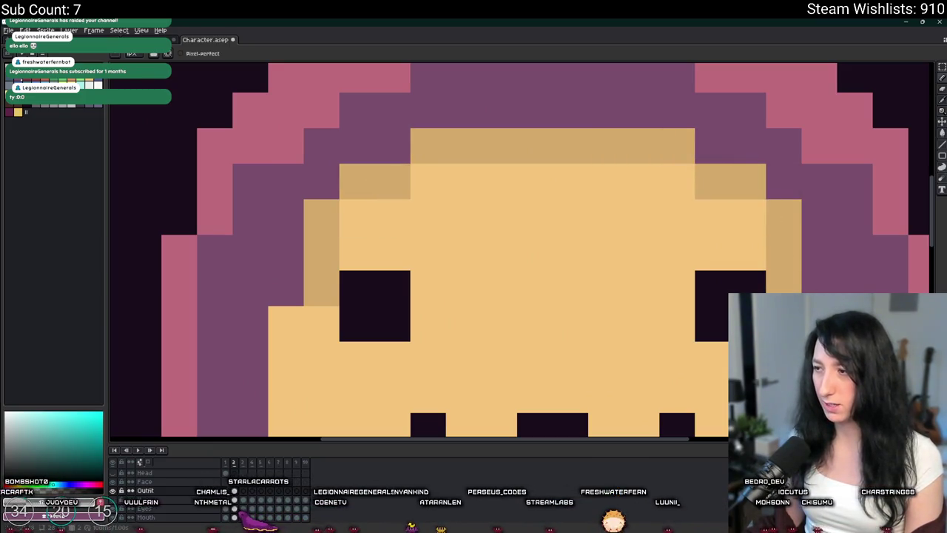
left_click_drag(289, 348, 321, 323)
scroll(323, 318, "down", 4)
scroll(366, 306, "down", 2)
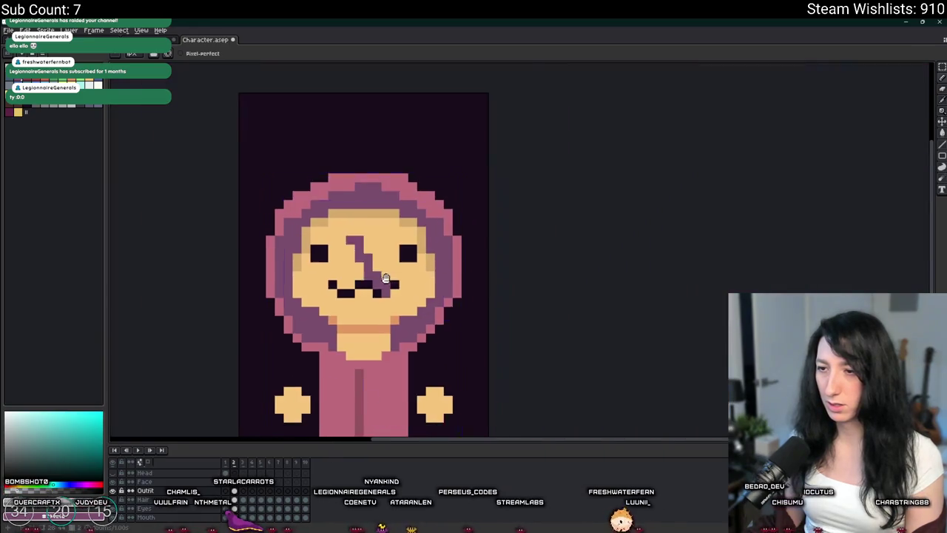
scroll(365, 306, "up", 5)
Undo the accidental stroke across the face and darken skin pixels beside the hood
key("ctrl")
left_click(280, 252)
left_click(481, 225)
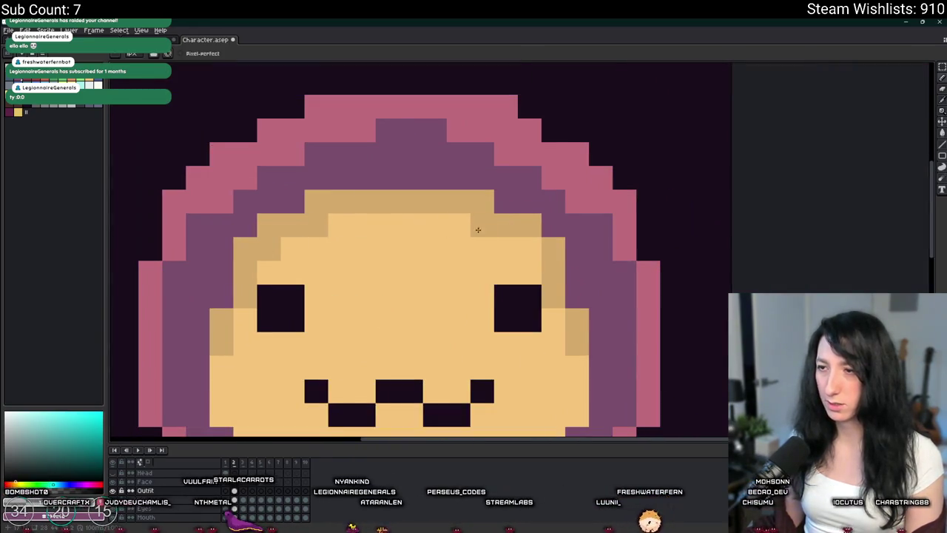
left_click(506, 248)
scroll(522, 247, "down", 4)
scroll(373, 297, "up", 4)
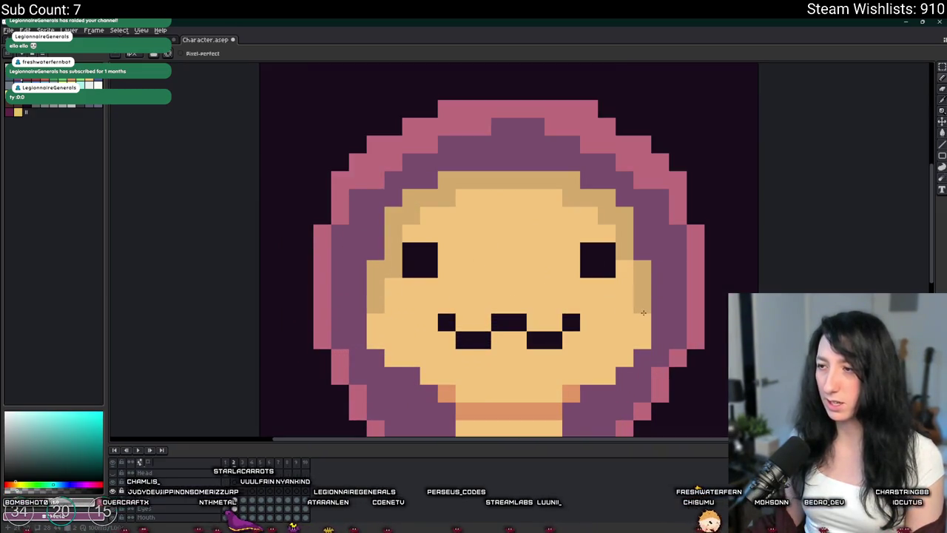
Paint darker tan across the top of the face and its upper-left
mouse_move(625, 270)
left_mouse_down()
mouse_move(605, 216)
mouse_move(553, 198)
mouse_move(475, 201)
left_mouse_up()
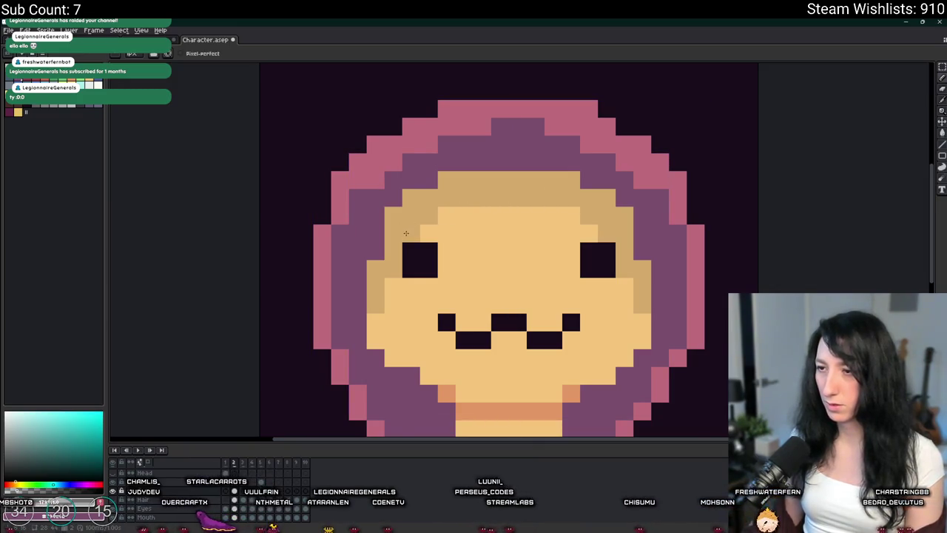
scroll(403, 261, "down", 2)
scroll(450, 285, "up", 2)
mouse_move(447, 276)
left_mouse_down()
mouse_move(585, 270)
mouse_move(444, 256)
left_mouse_up()
left_click_drag(596, 294, 450, 293)
key("v")
scroll(629, 325, "down", 5)
scroll(630, 326, "down", 1)
scroll(516, 329, "up", 2)
scroll(516, 329, "down", 2)
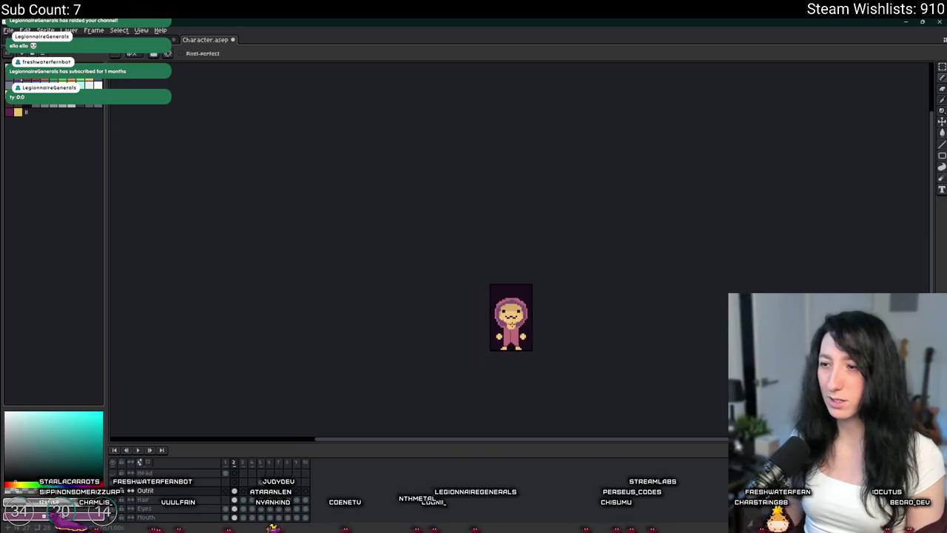
Pick a darker purple from the palette for shading the hood
scroll(516, 329, "up", 2)
key("b")
scroll(584, 305, "down", 3)
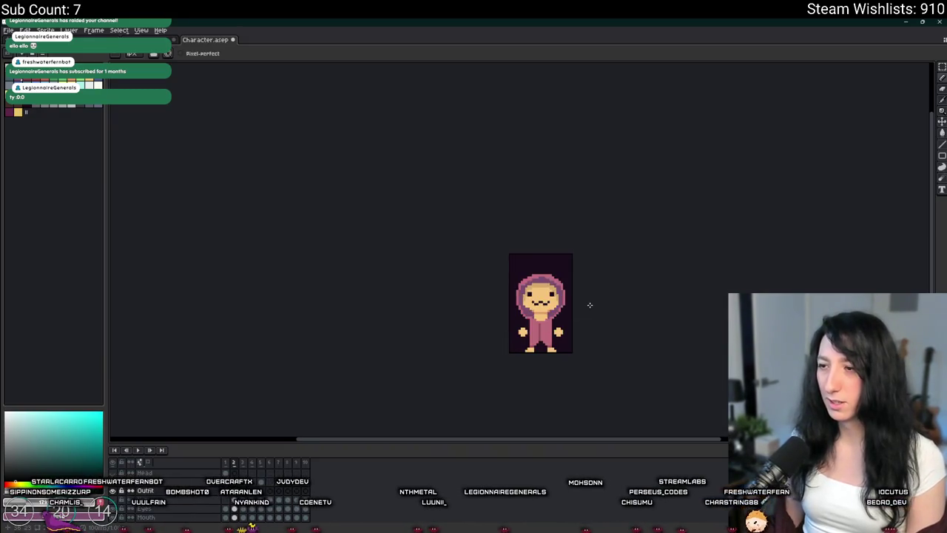
scroll(584, 304, "up", 5)
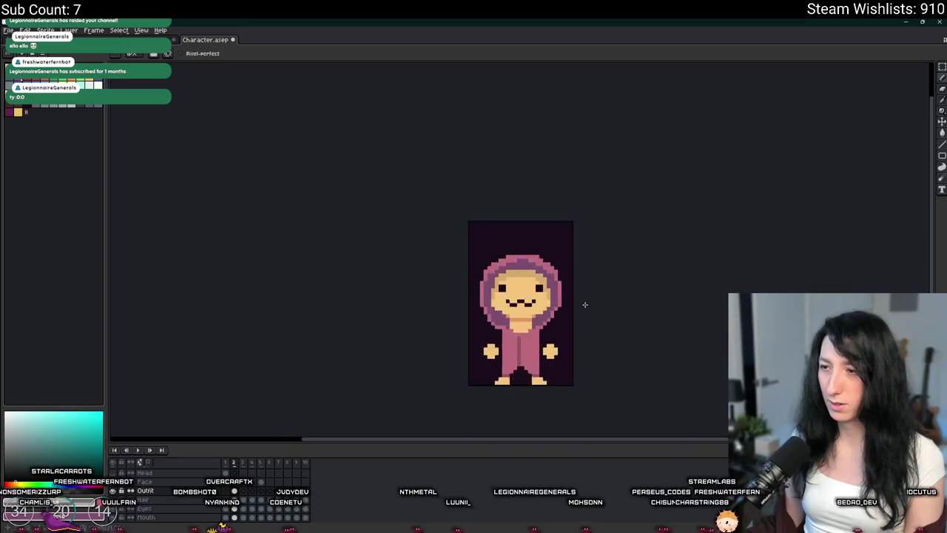
key("i")
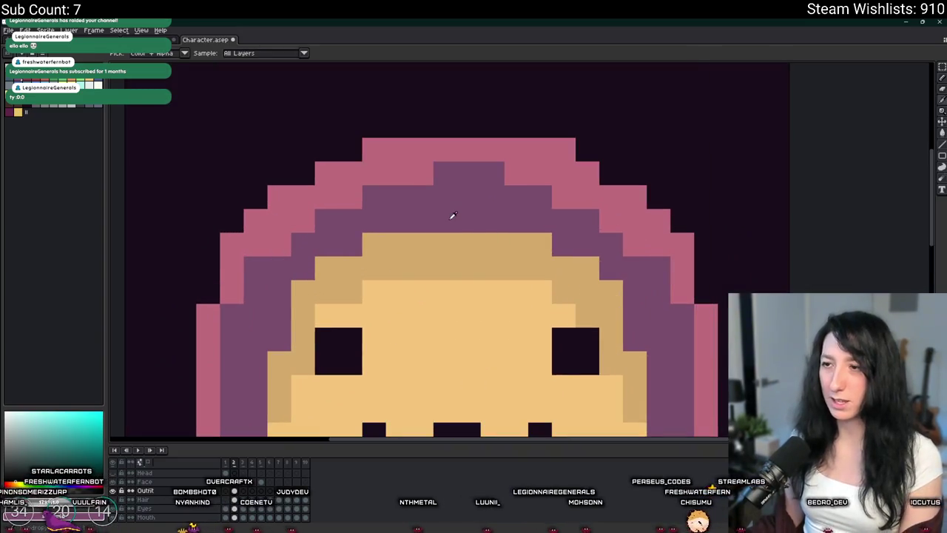
left_click(451, 213)
left_click(66, 80)
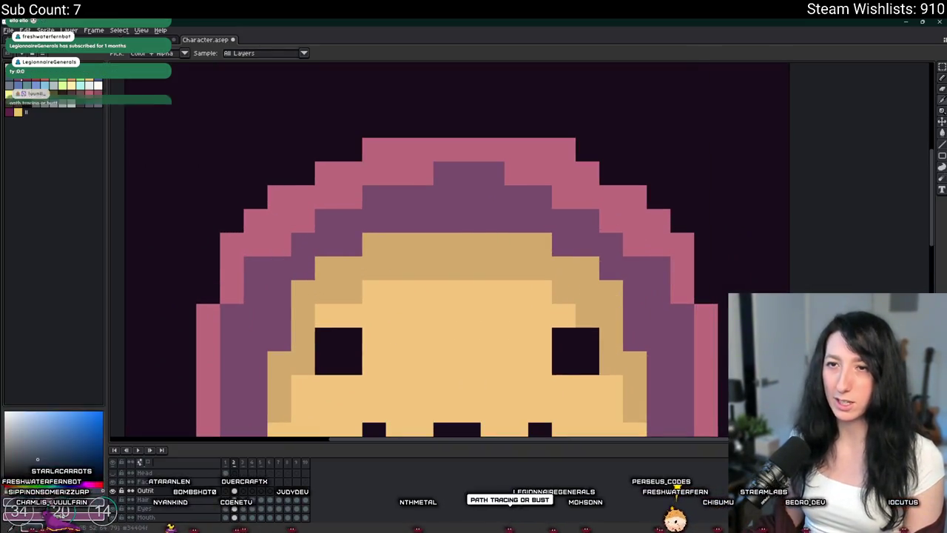
left_click(44, 83)
key("b")
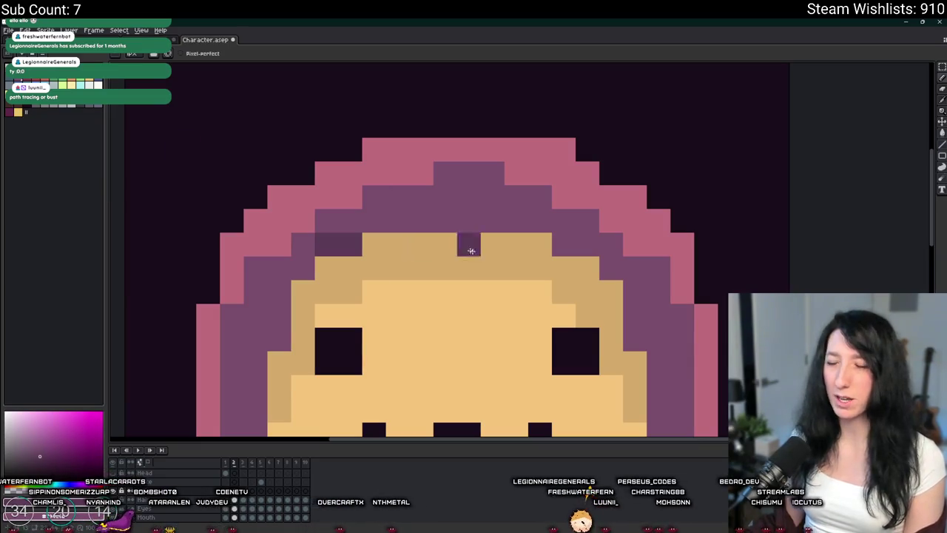
Darken the hood row above the forehead and both inner side edges of the hood
mouse_move(370, 222)
left_mouse_down()
mouse_move(539, 229)
mouse_move(607, 262)
left_mouse_up()
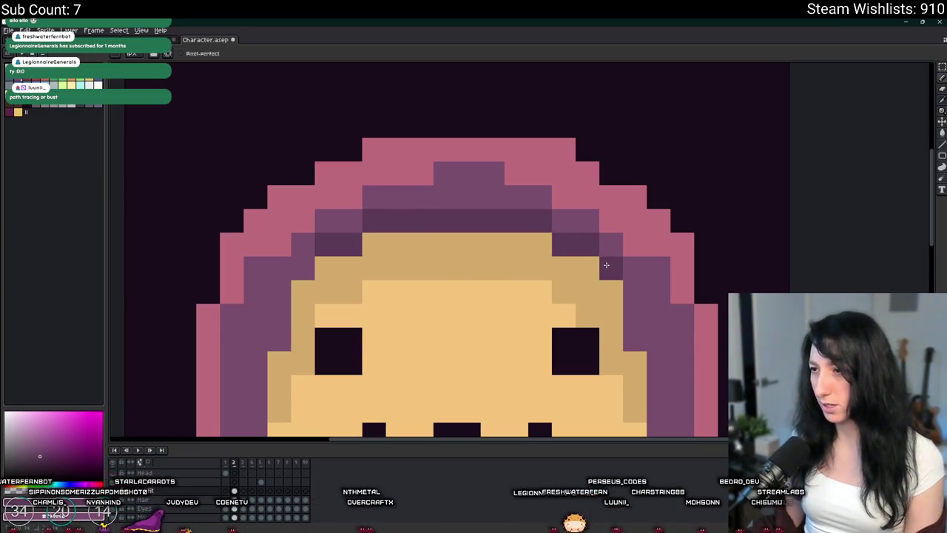
scroll(606, 262, "down", 5)
scroll(371, 261, "up", 4)
scroll(371, 261, "up", 1)
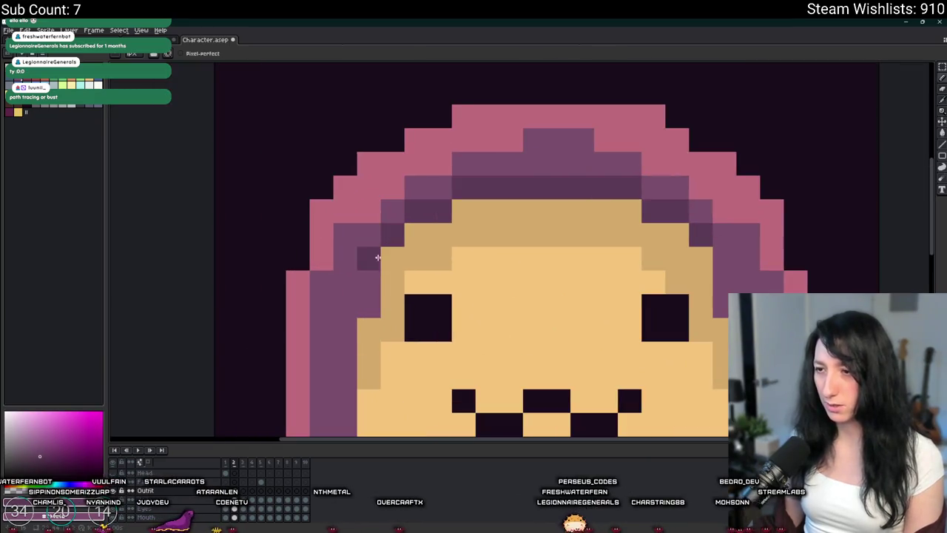
scroll(363, 308, "up", 1)
left_click_drag(311, 283, 314, 399)
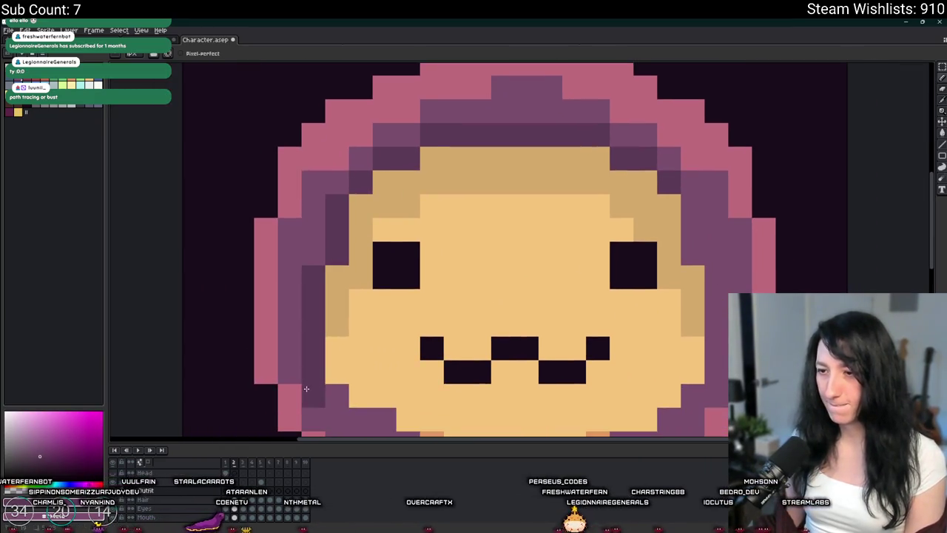
left_click_drag(692, 277, 692, 207)
left_click_drag(716, 266, 716, 311)
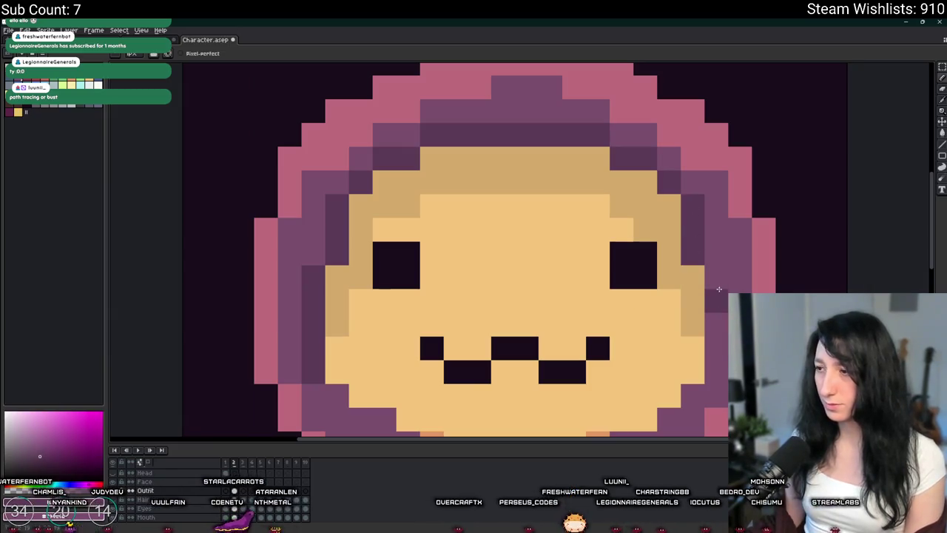
left_click_drag(718, 275, 717, 403)
key("ctrl+z")
left_click_drag(717, 318, 717, 375)
Darken three hood pixels near the neck
scroll(717, 375, "down", 5)
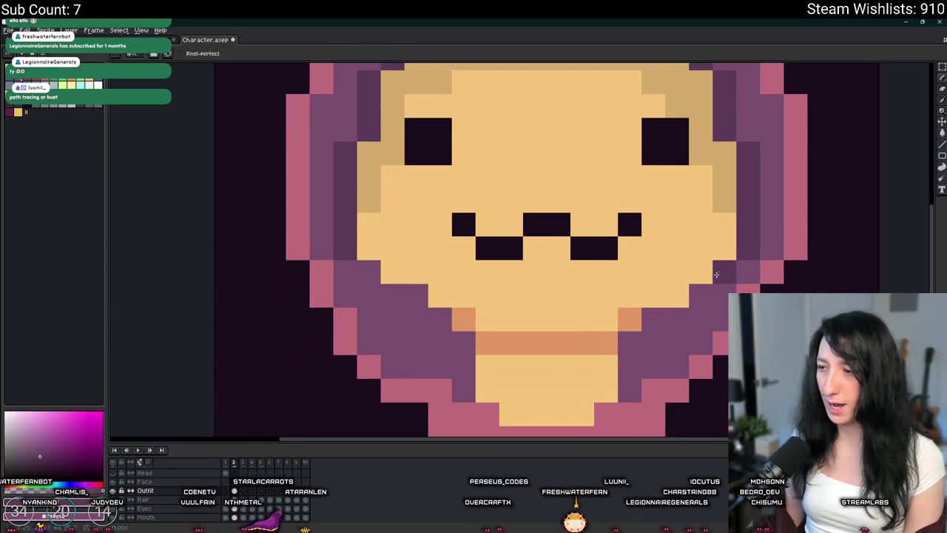
scroll(605, 318, "up", 5)
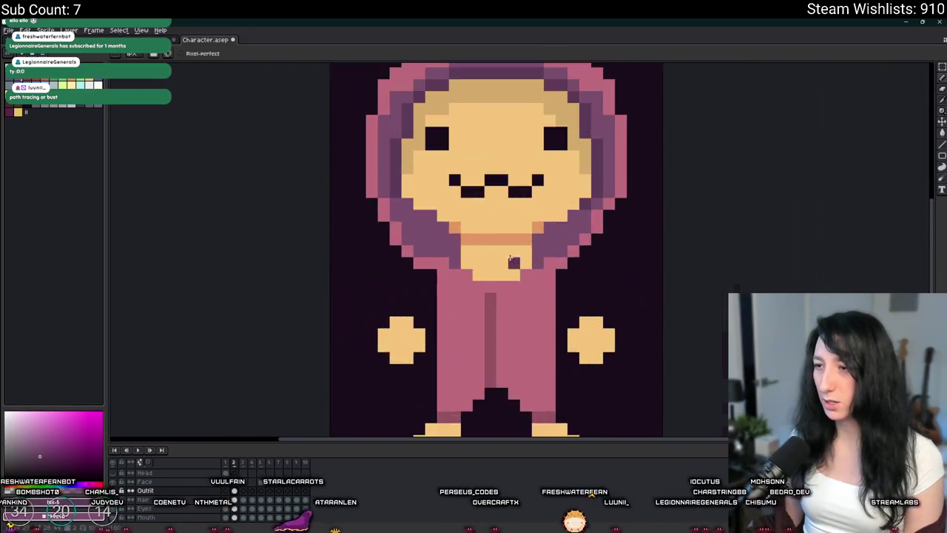
left_click(291, 244)
left_click(328, 244)
left_click(399, 242)
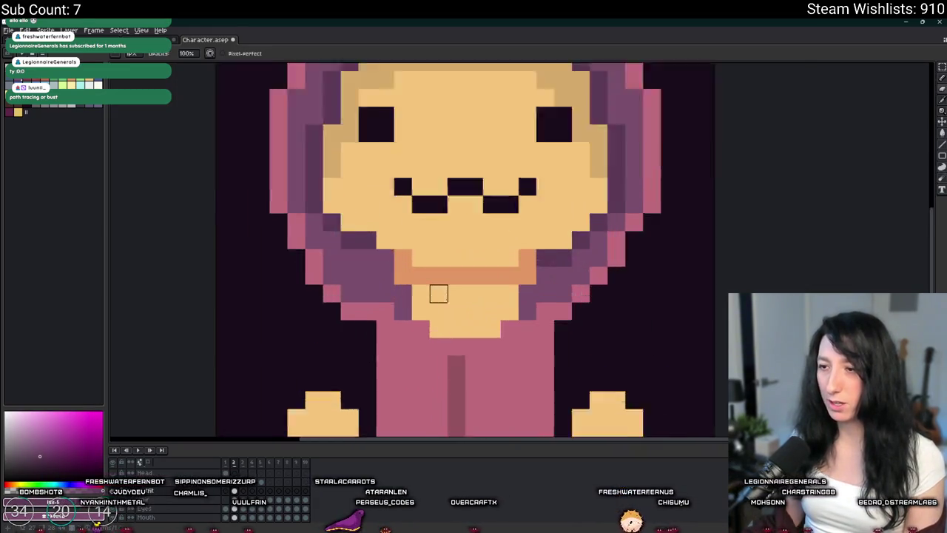
scroll(437, 292, "up", 1)
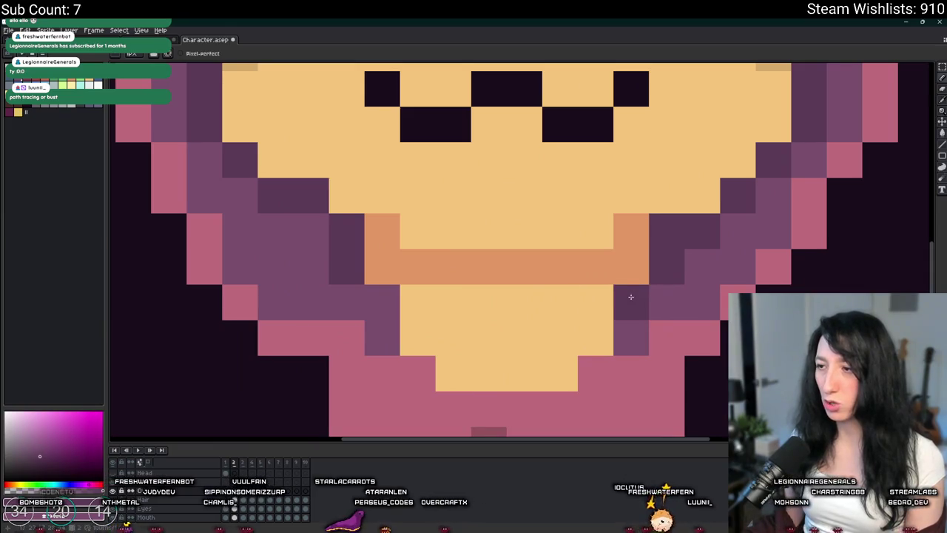
scroll(391, 309, "down", 2)
scroll(391, 309, "down", 3)
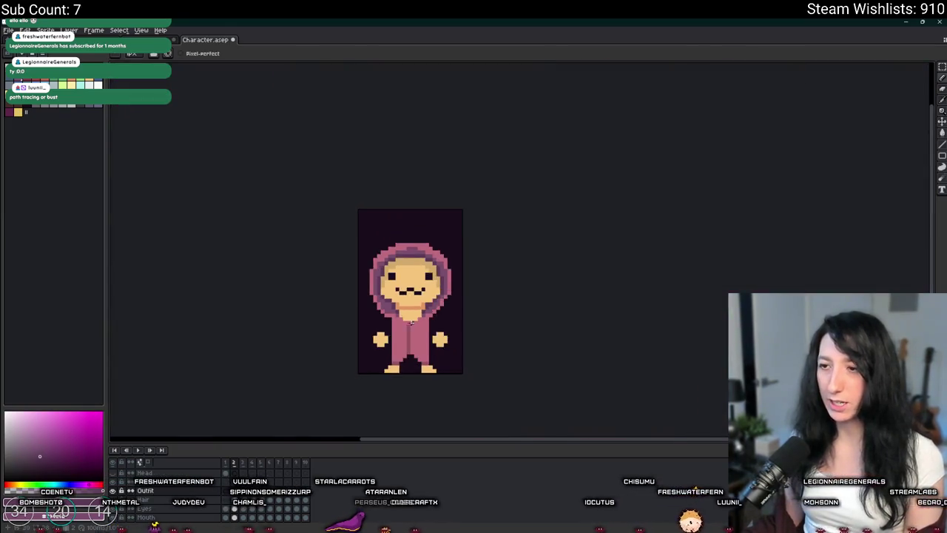
scroll(414, 200, "up", 8)
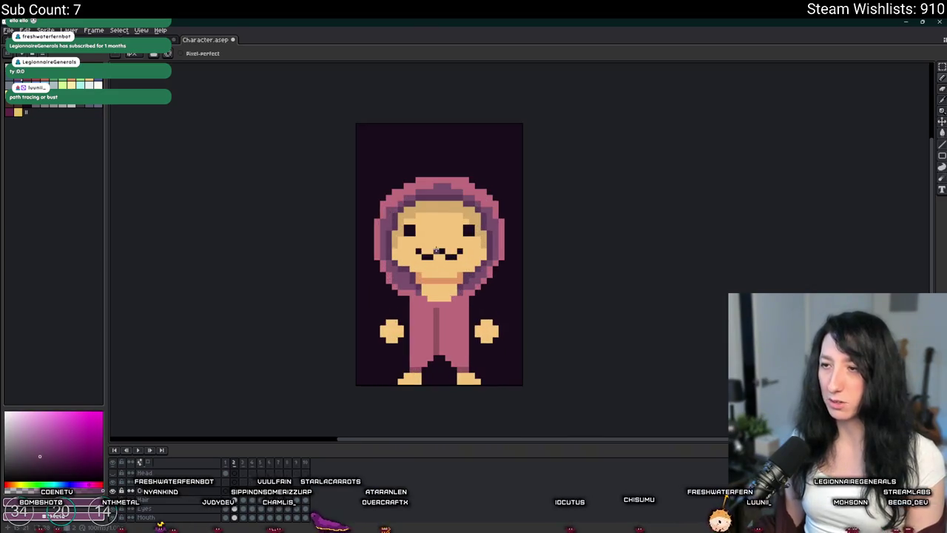
key("i")
key("g")
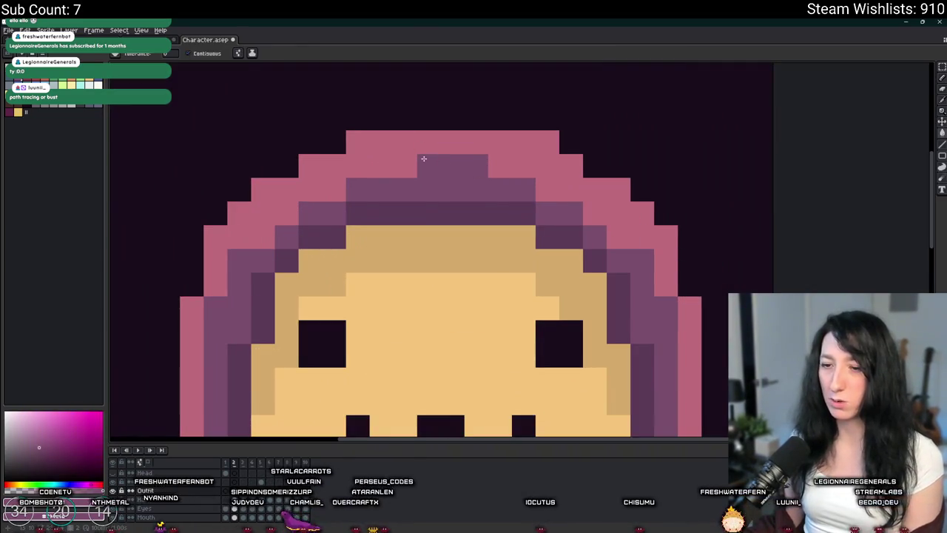
key("i")
left_click(422, 144)
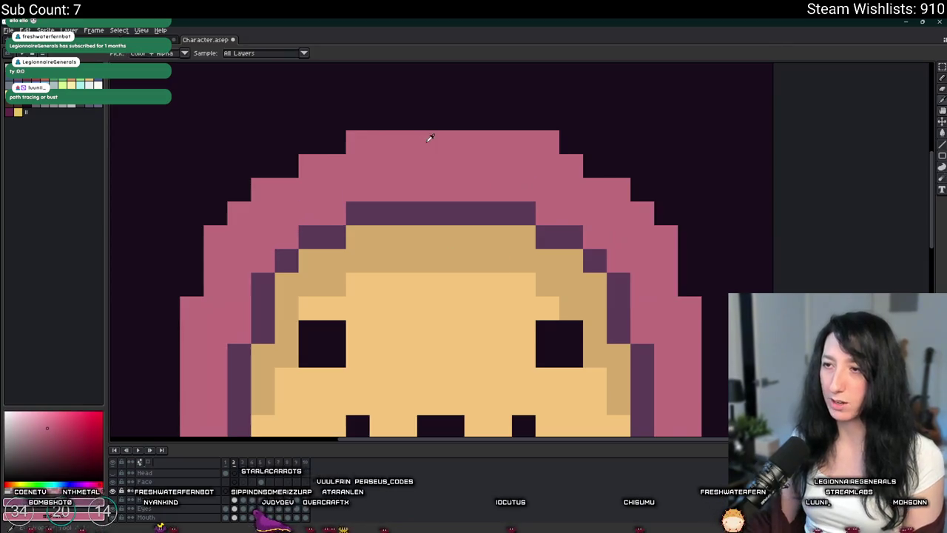
scroll(430, 138, "down", 8)
key("v")
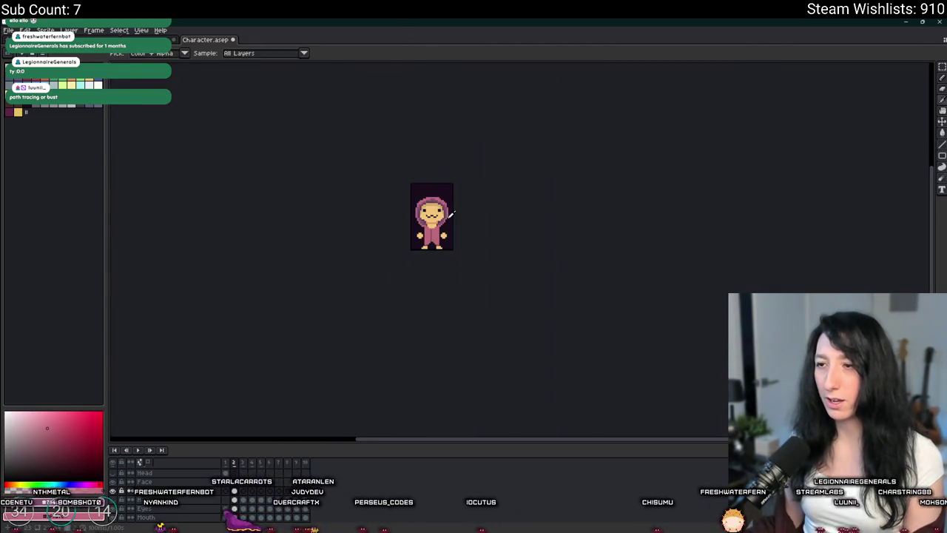
key("ctrl")
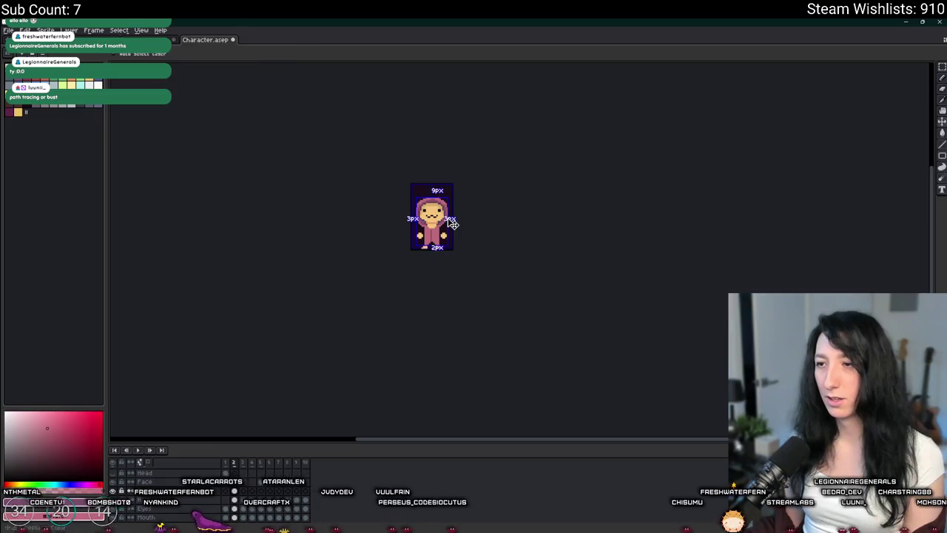
scroll(450, 213, "up", 1)
scroll(451, 124, "down", 2)
scroll(480, 169, "up", 3)
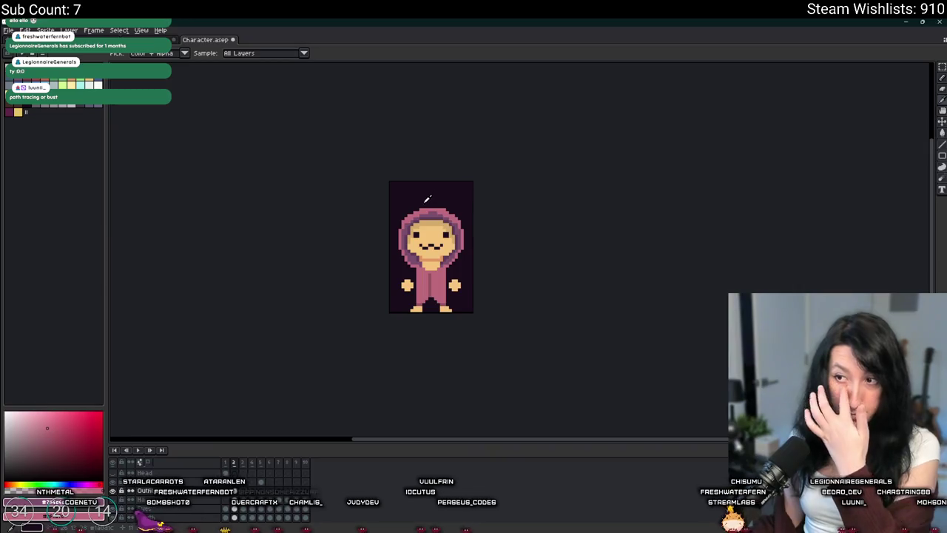
scroll(427, 199, "up", 2)
key("w")
left_click(440, 205)
key("ctrl+d")
Set the Magic Wand tolerance to 0 and select the face's exact tan colour
left_click(348, 54)
type("0")
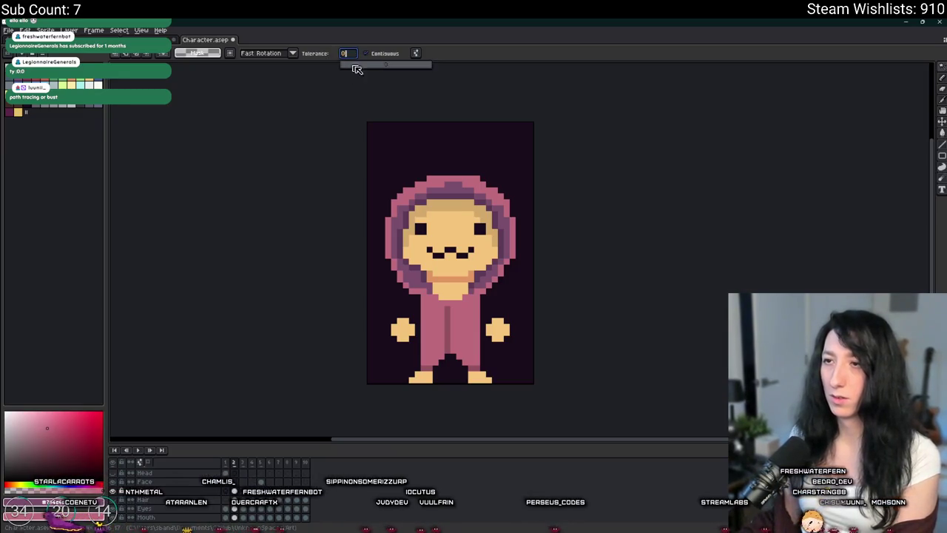
left_click(455, 211)
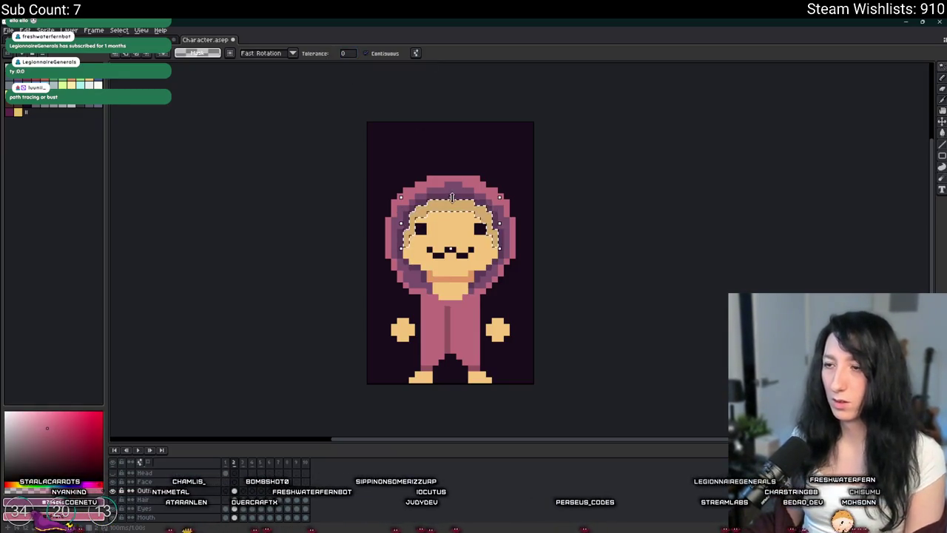
scroll(515, 168, "down", 4)
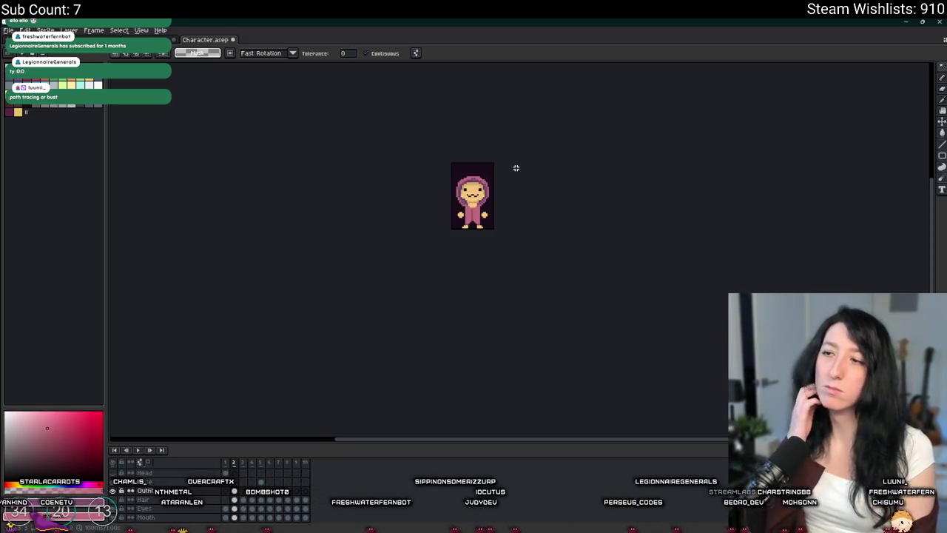
scroll(499, 164, "up", 3)
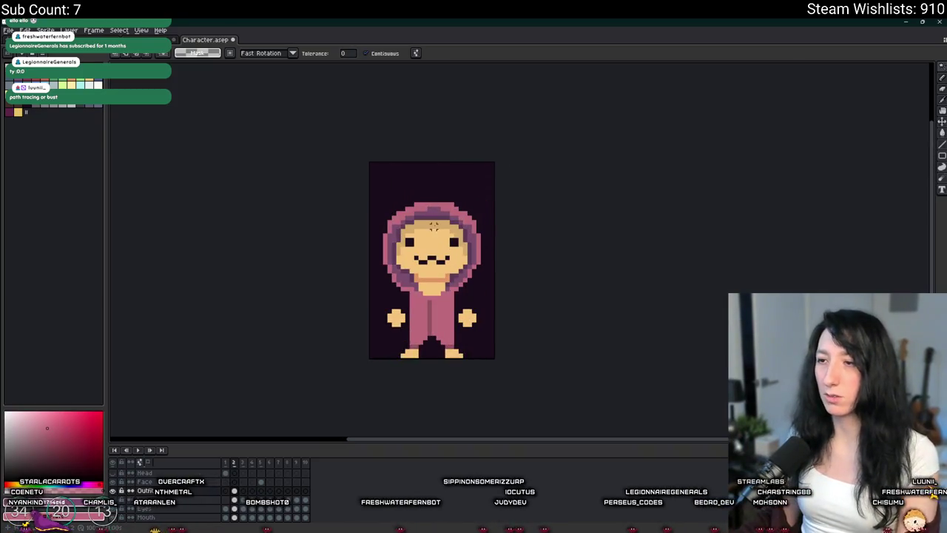
scroll(508, 225, "down", 2)
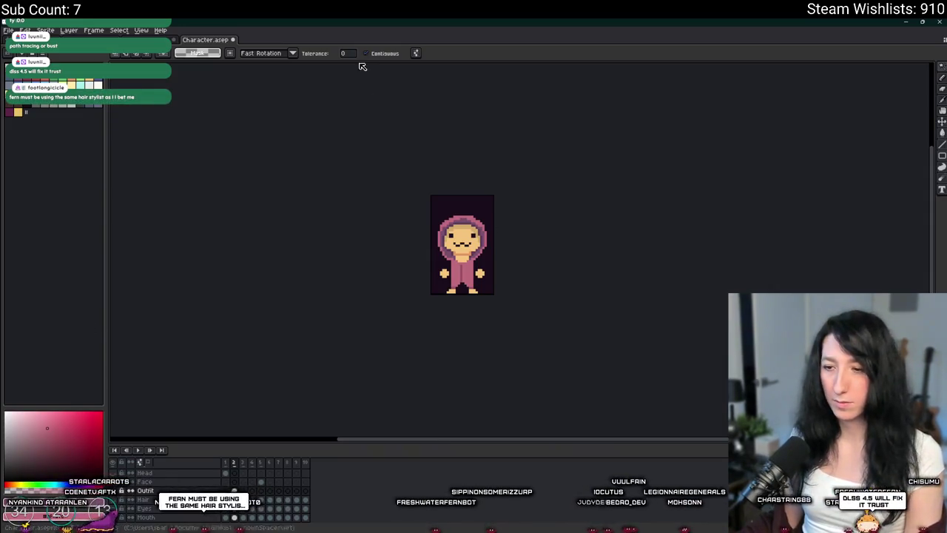
scroll(345, 323, "up", 6)
scroll(345, 323, "down", 2)
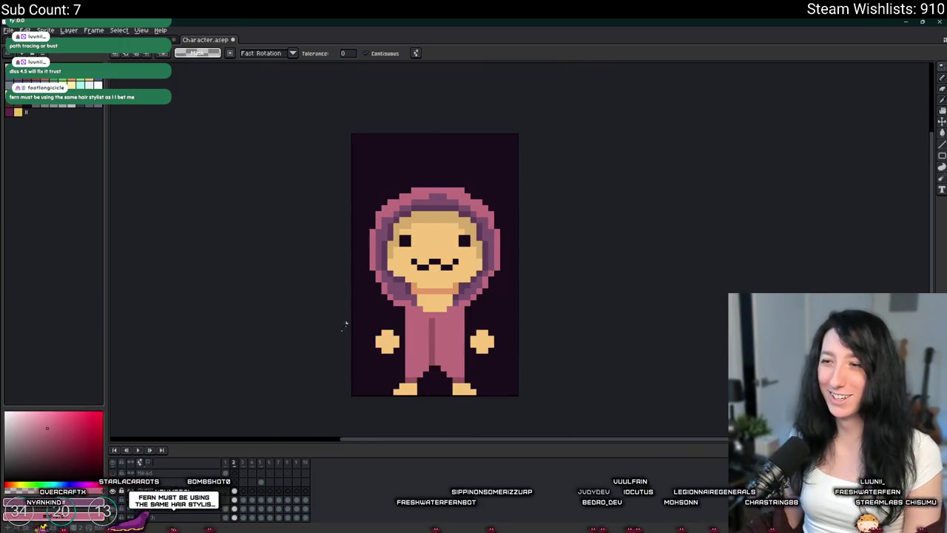
left_click(118, 491)
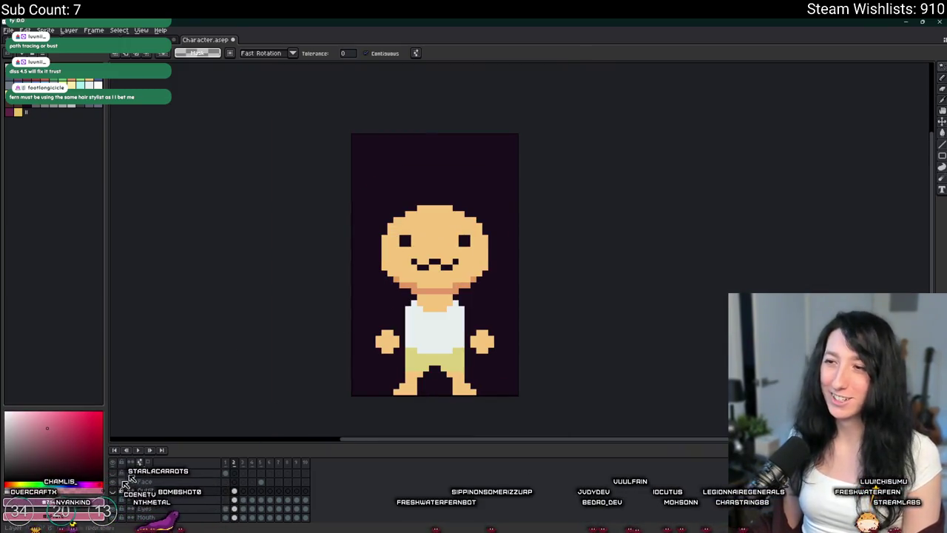
scroll(333, 200, "up", 5)
scroll(333, 200, "down", 2)
key("ctrl+v")
key("ctrl+z")
scroll(693, 200, "down", 2)
left_click_drag(693, 164, 651, 191)
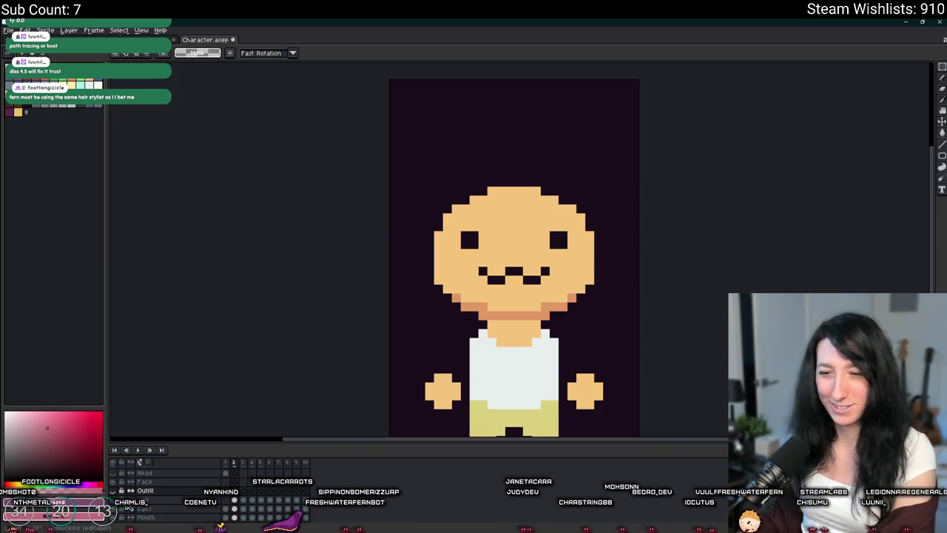
left_click(108, 492)
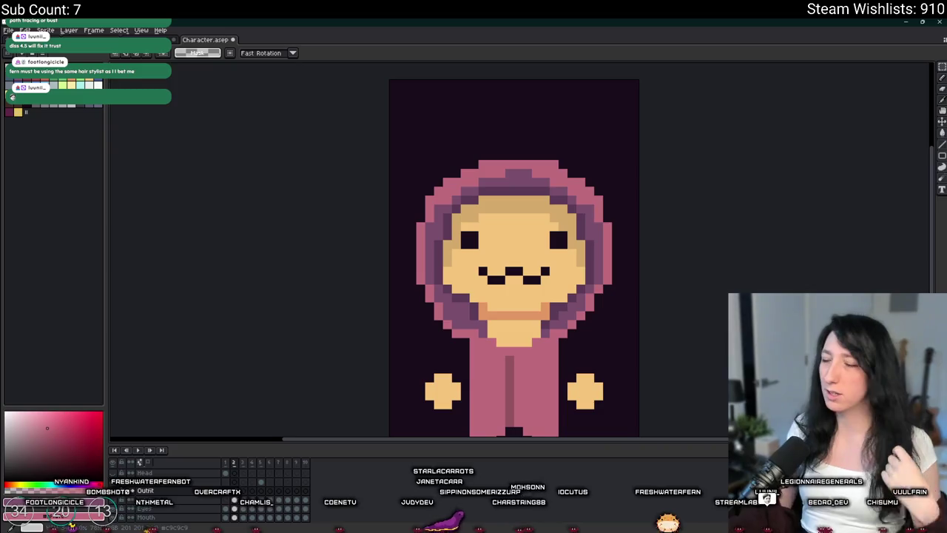
scroll(634, 271, "down", 3)
scroll(517, 247, "up", 1)
key("w")
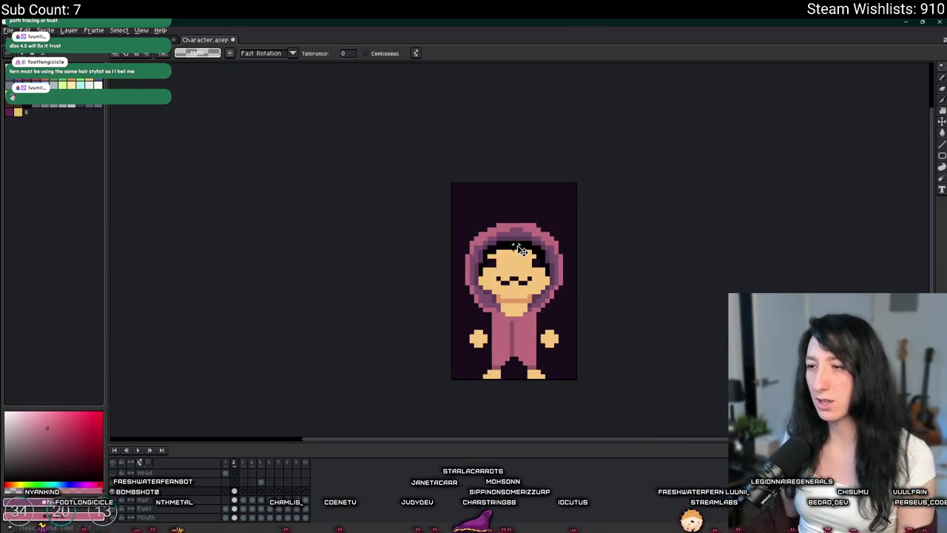
scroll(516, 247, "down", 2)
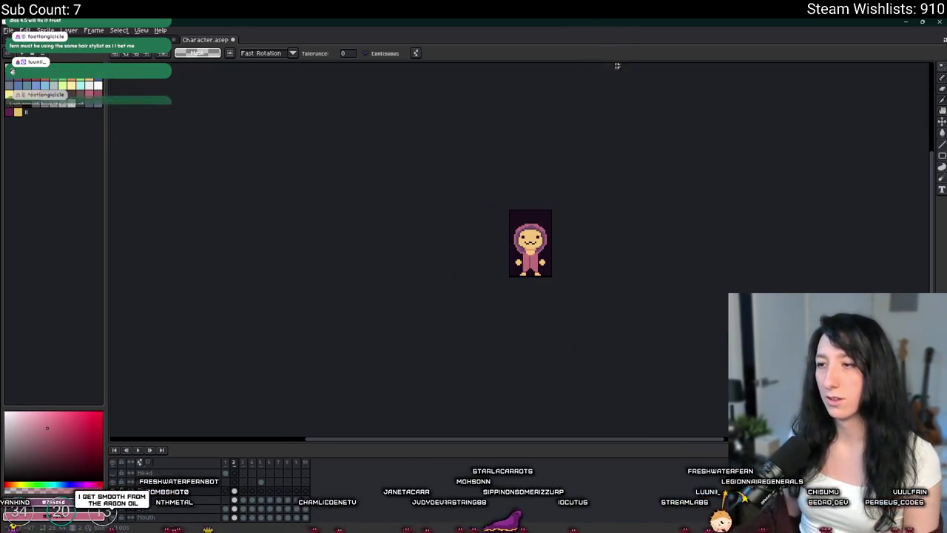
scroll(475, 236, "up", 2)
key("alt+Tab")
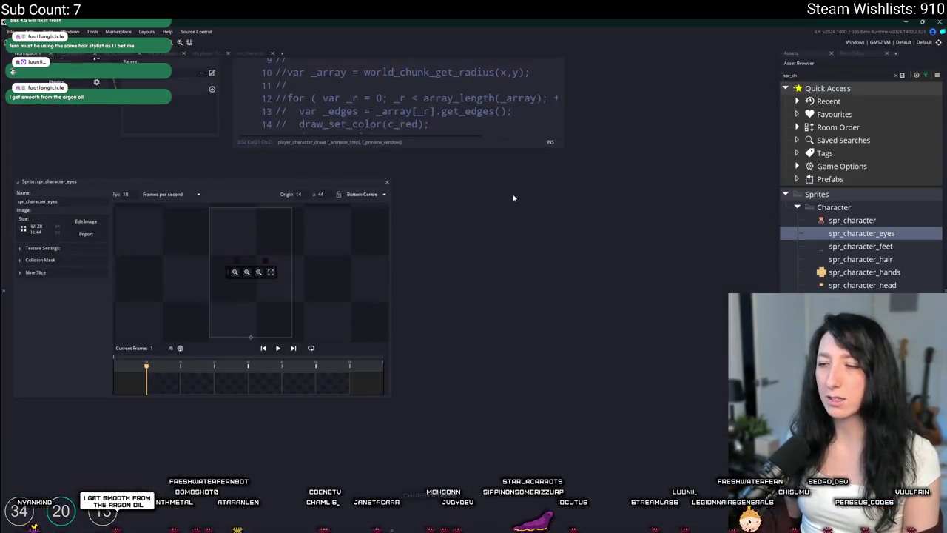
Clear the asset search so the full asset tree shows
key("ctrl+t")
type("scr")
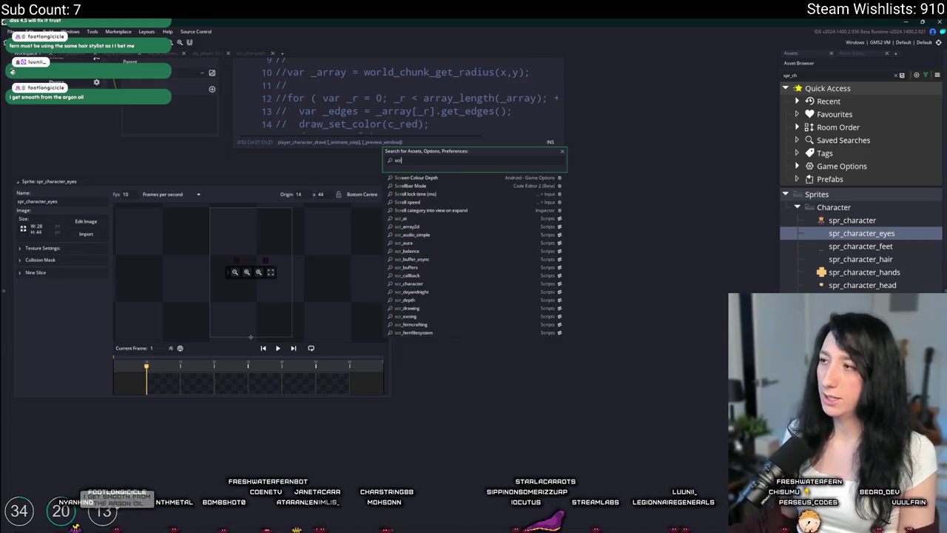
left_click(896, 77)
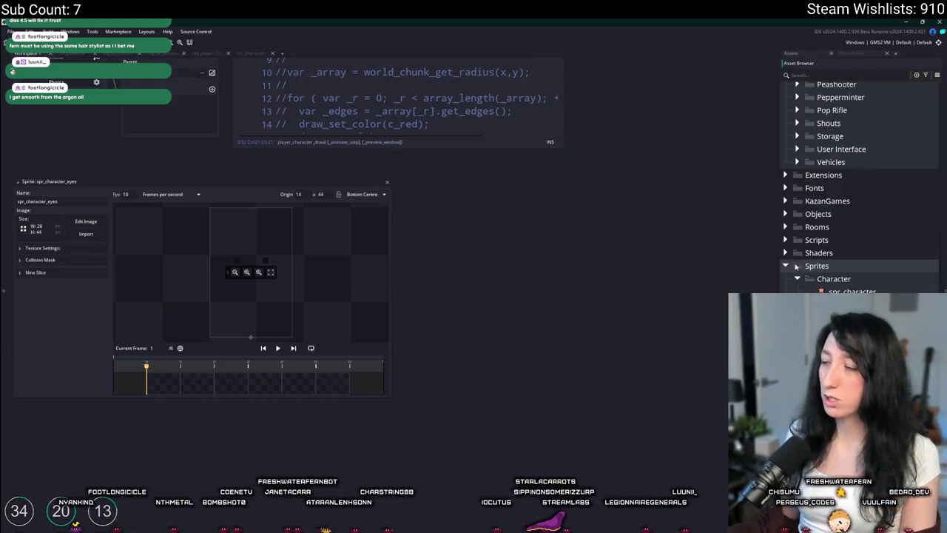
scroll(791, 265, "up", 5)
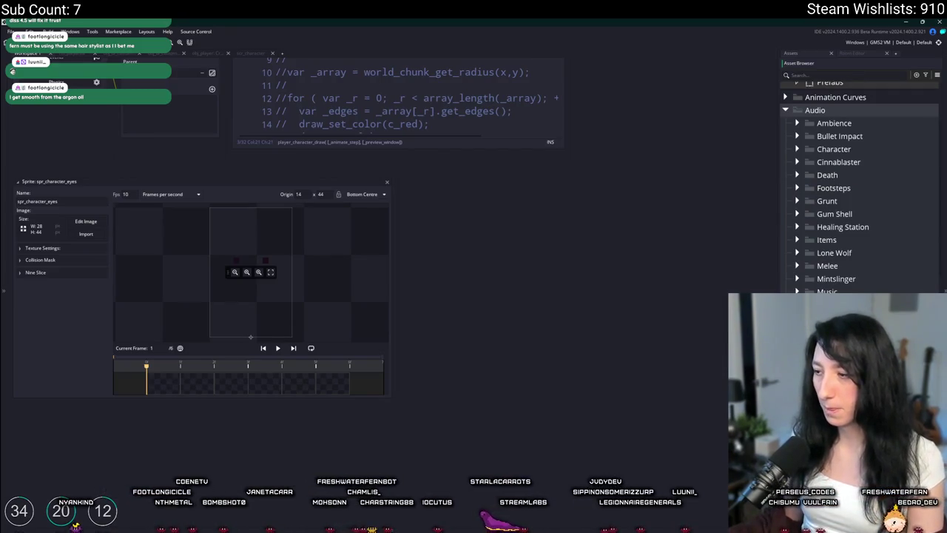
Create a script named scr_outfits containing just 'function', then return to Aseprite
key("alt+c")
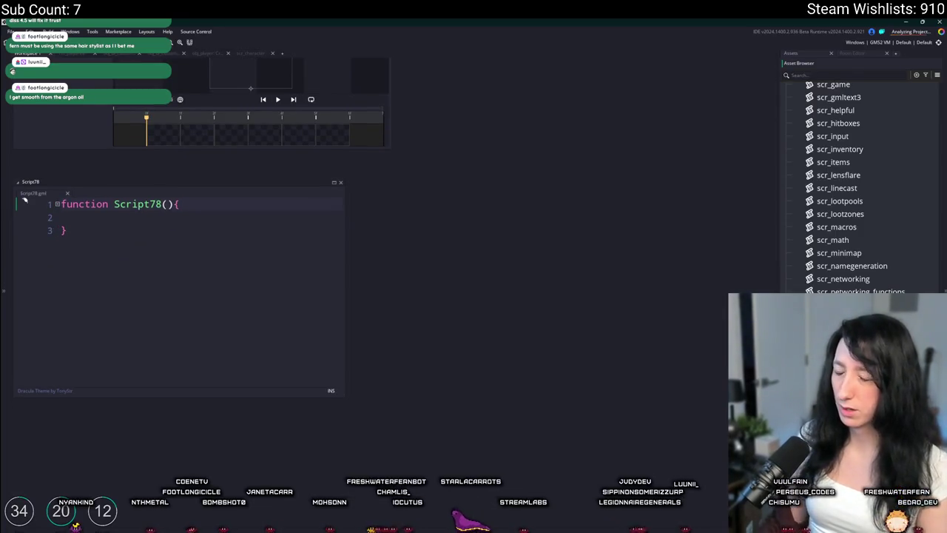
key("Return")
key("ctrl+a")
type("function")
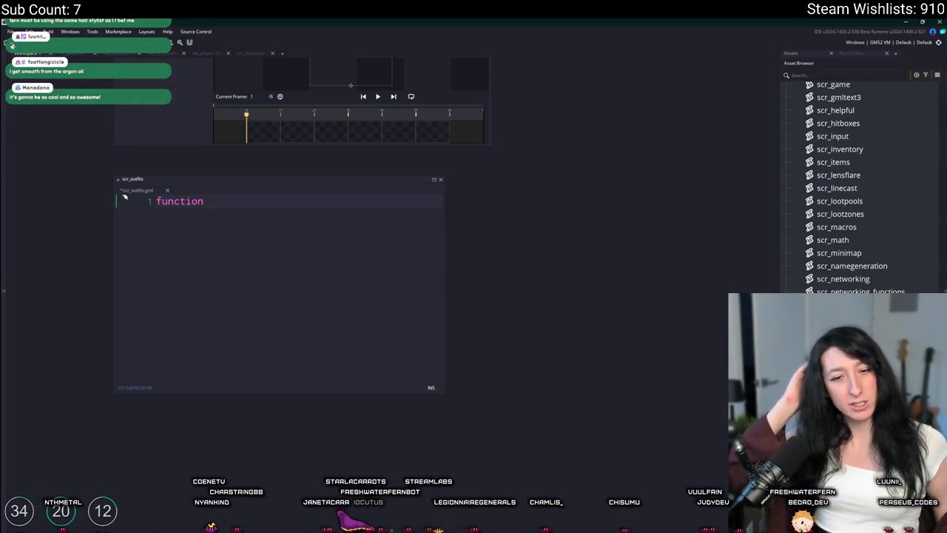
key("alt+Tab")
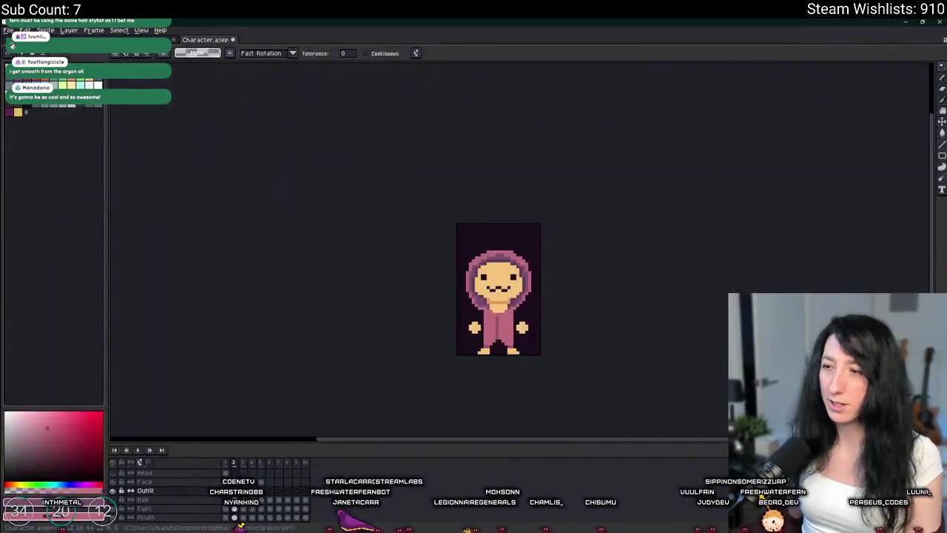
Sample the tan face colour with the eyedropper
scroll(432, 268, "up", 3)
scroll(444, 222, "down", 3)
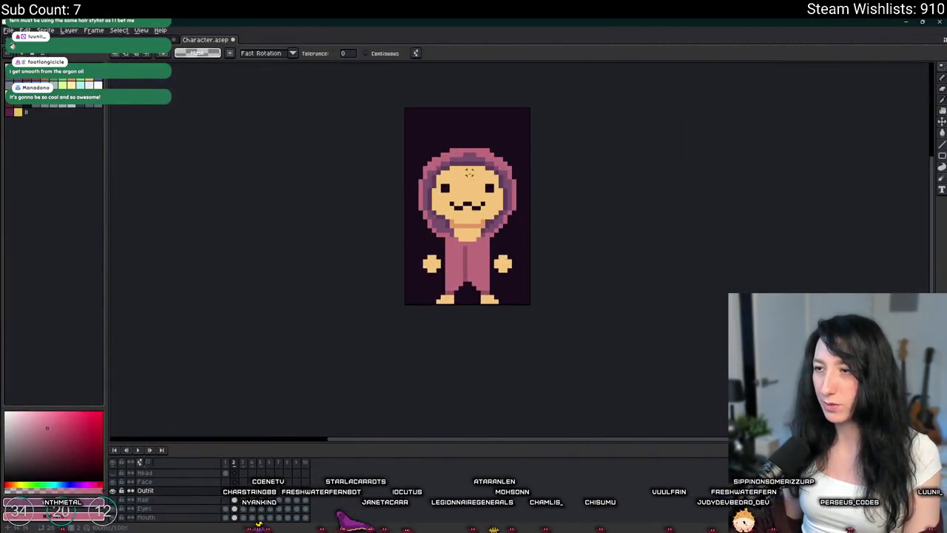
scroll(476, 164, "up", 2)
key("i")
left_click(476, 163)
Hide every layer except Outfit so only the hood and suit show
scroll(475, 164, "up", 3)
scroll(475, 163, "down", 4)
scroll(475, 163, "up", 3)
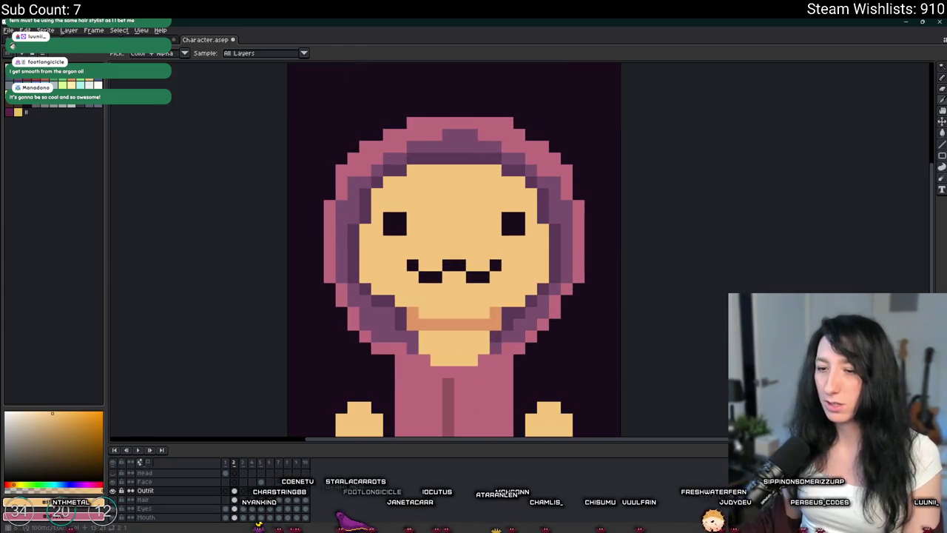
left_click(112, 491)
left_click(113, 462)
left_click(113, 490)
scroll(476, 375, "down", 2)
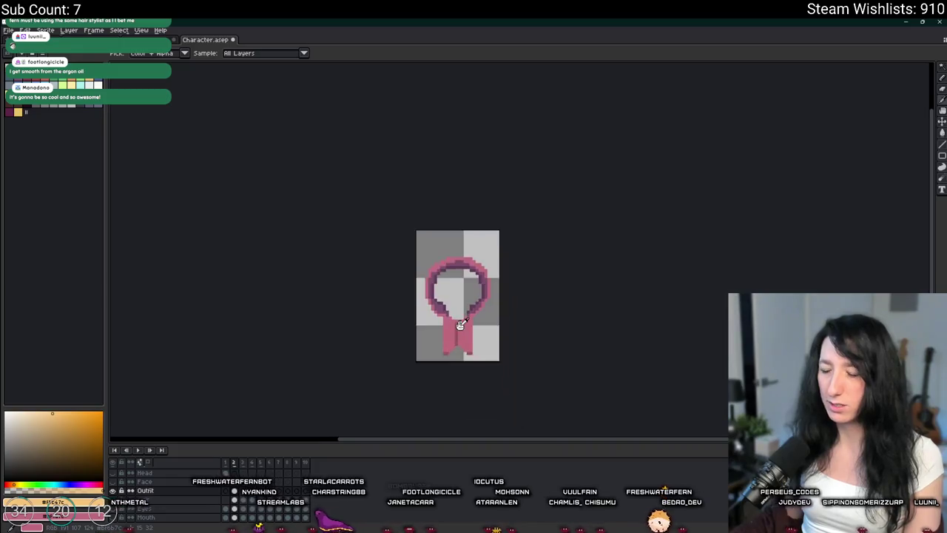
Return to the eyedropper and make all the character's layers visible again
key("alt+Tab")
key("alt+Tab")
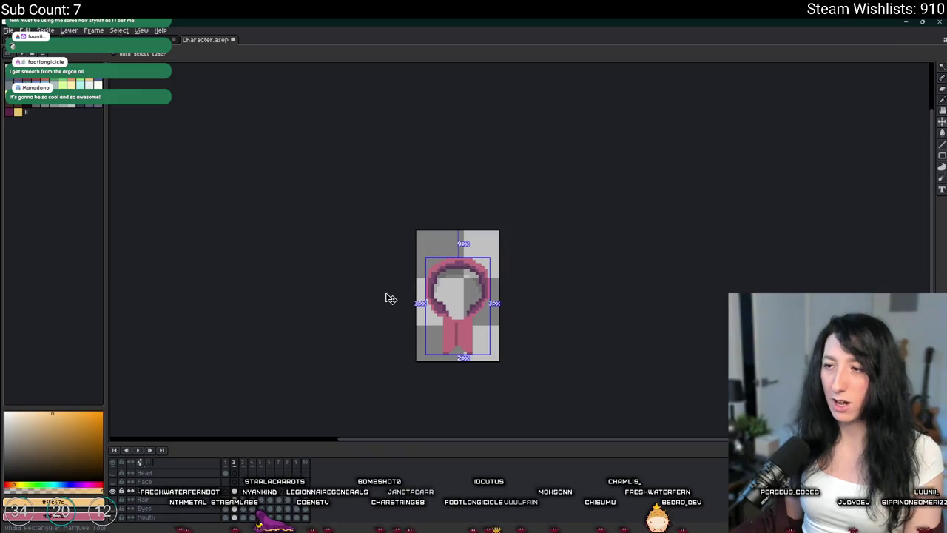
key("i")
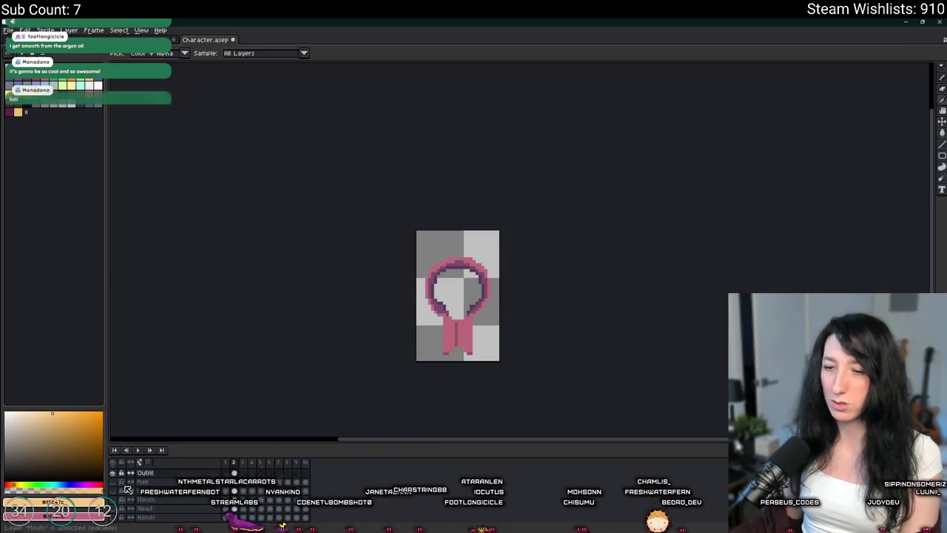
scroll(120, 479, "up", 1)
left_click(114, 463)
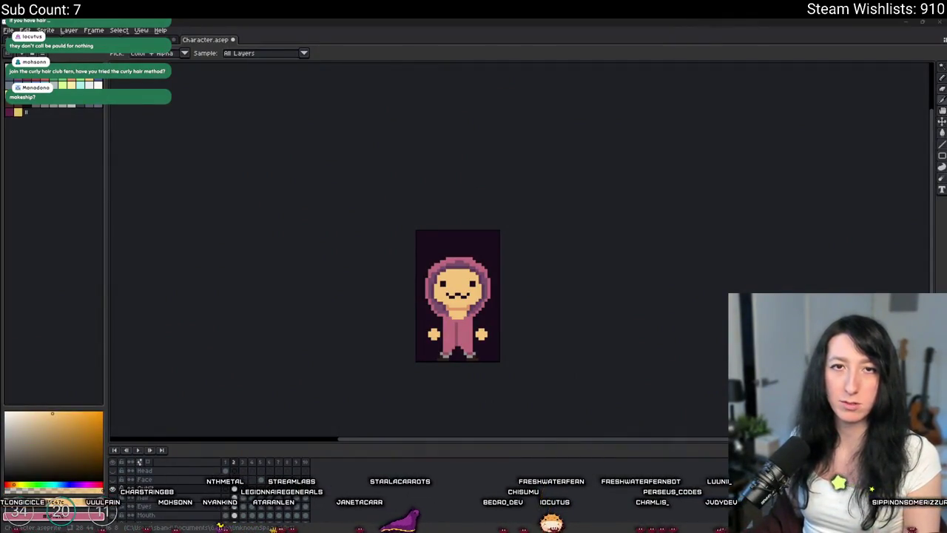
Switch to the browser's Twitch Stream Manager dashboard
key("alt+Tab")
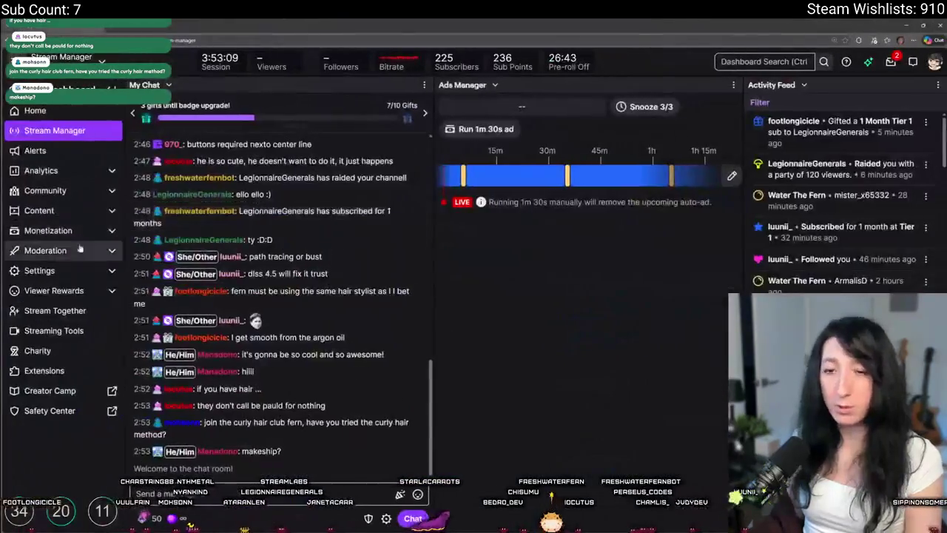
Open the edit page of the past broadcast 'I'll say it, AI slop is ruining game dev'
left_click(66, 228)
left_click(65, 214)
left_click(51, 230)
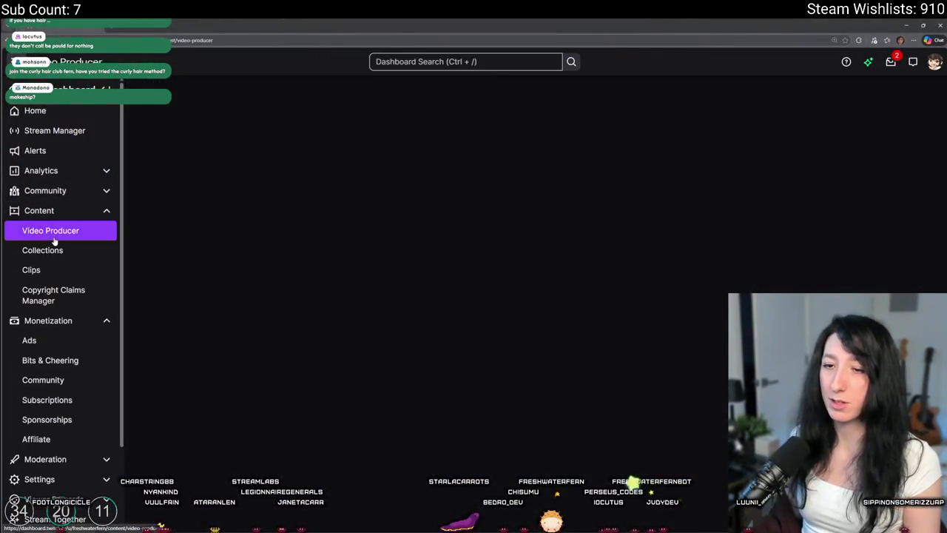
scroll(268, 114, "down", 3)
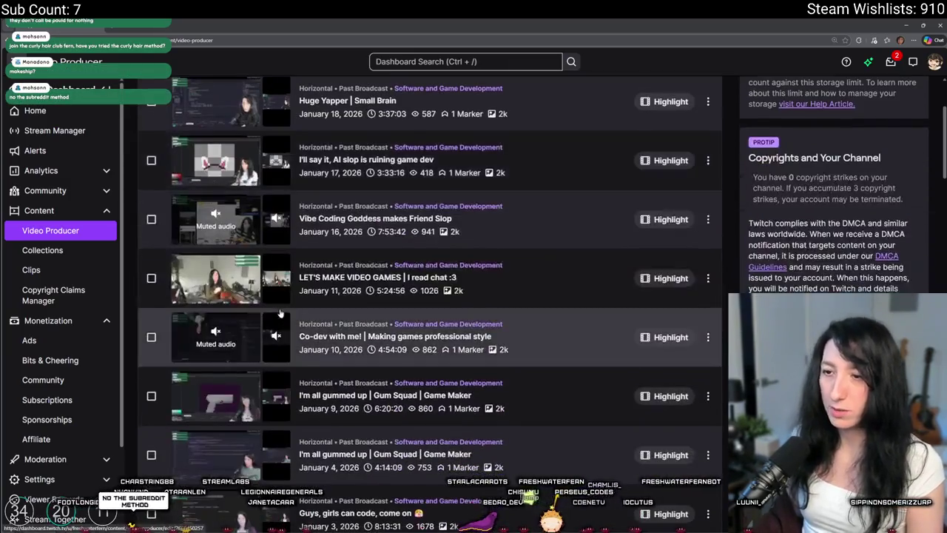
left_click(268, 114)
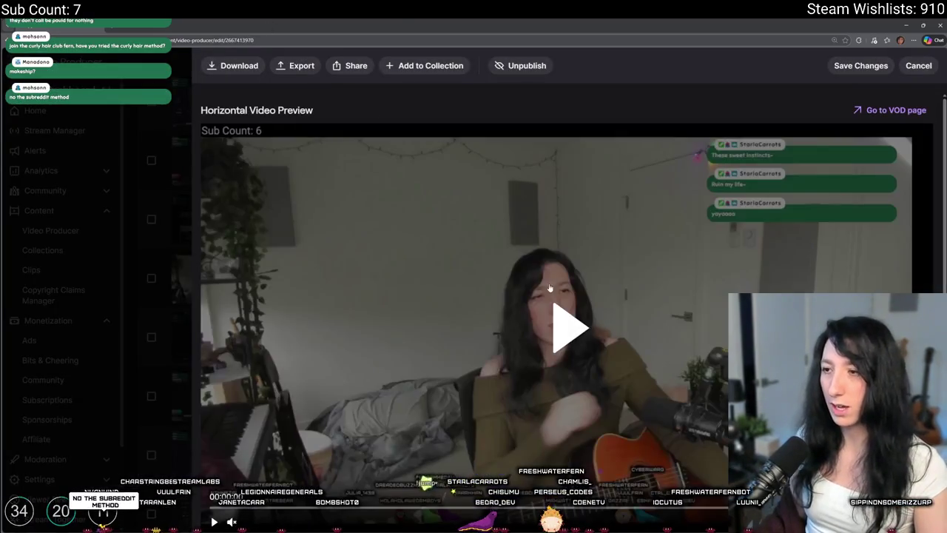
left_click(104, 322)
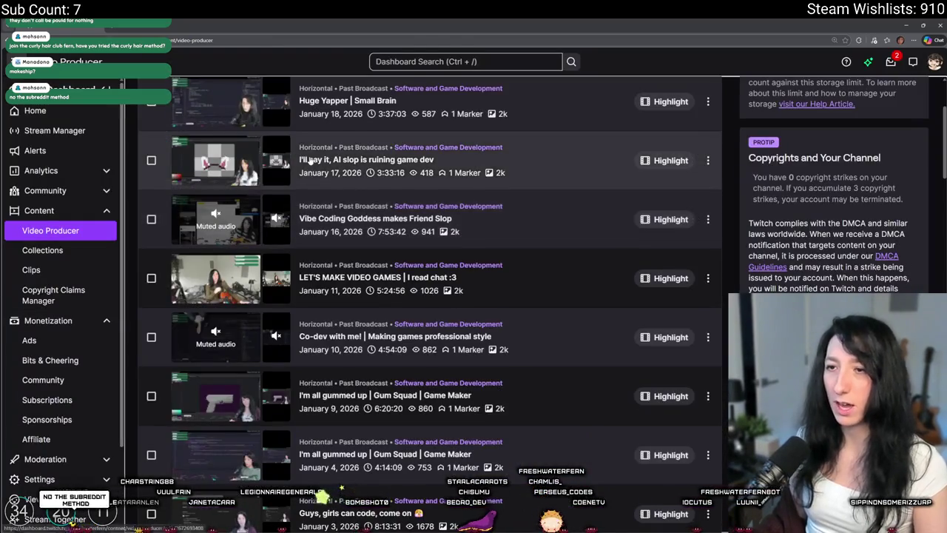
left_click(311, 158)
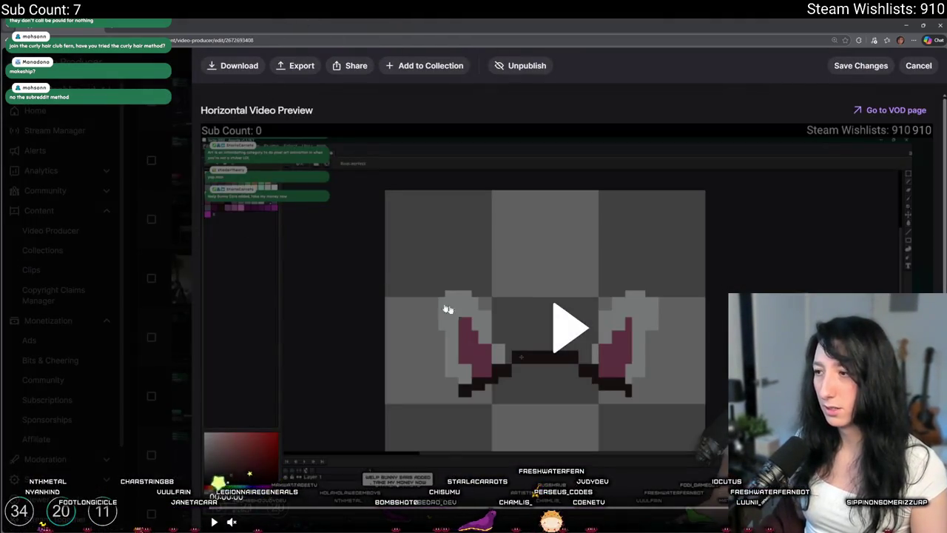
Play the broadcast preview, then shrink the browser window and move it right
left_click(567, 409)
scroll(567, 410, "down", 2)
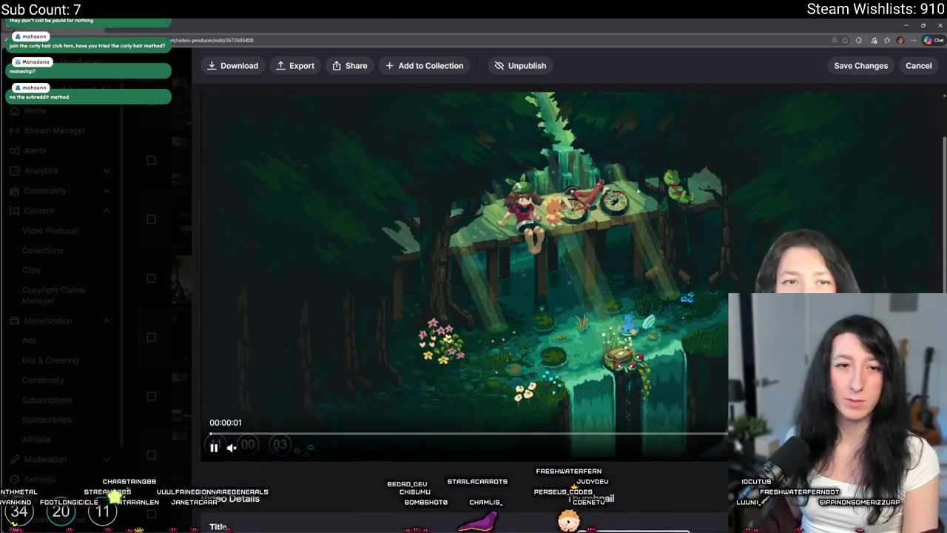
scroll(566, 296, "down", 1)
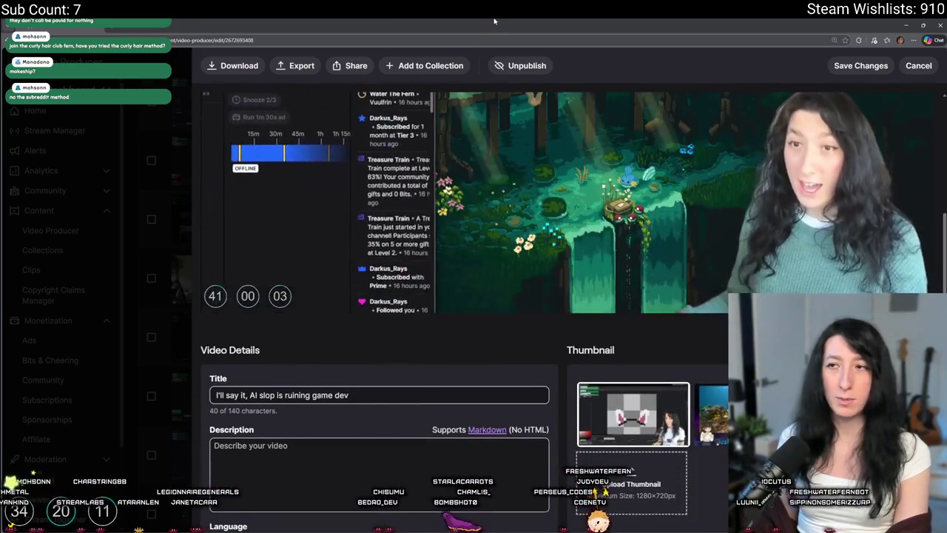
left_click_drag(473, 24, 222, 27)
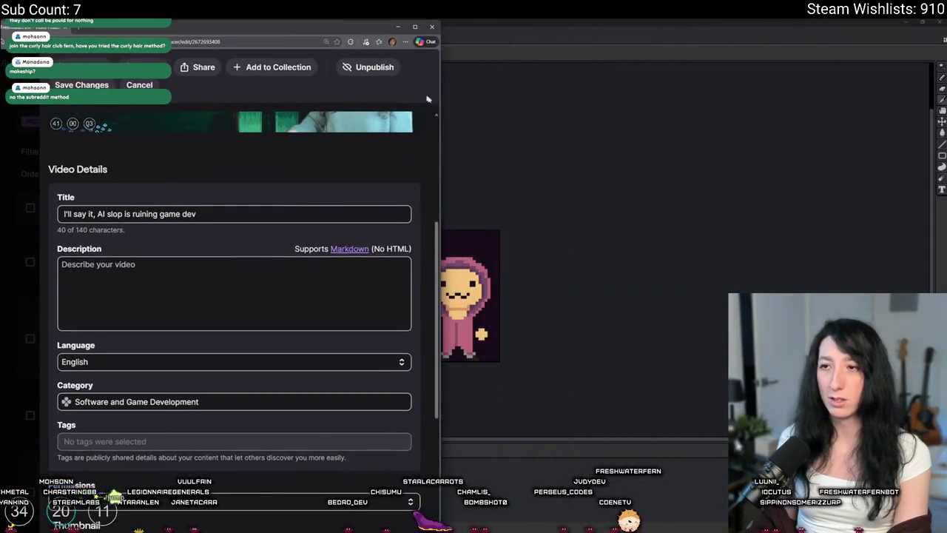
scroll(377, 243, "up", 1)
left_click_drag(439, 247, 549, 249)
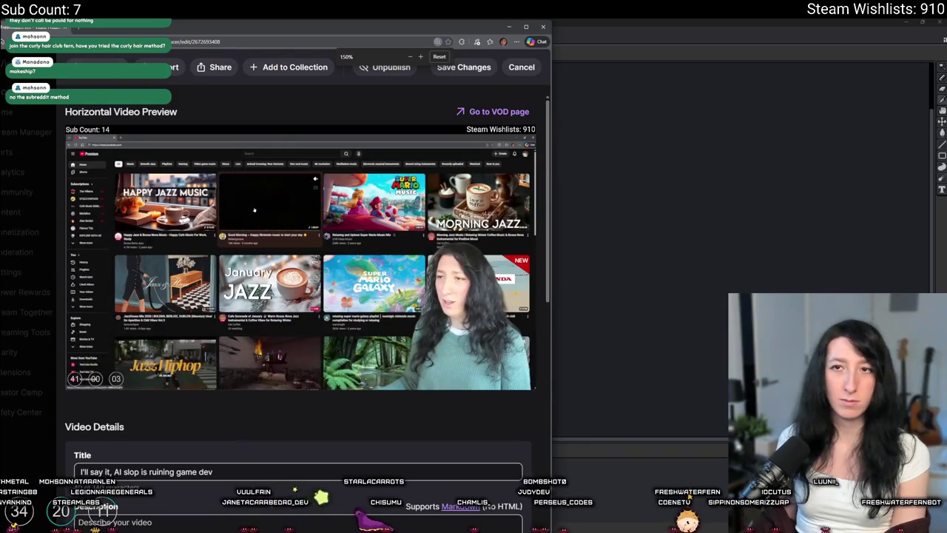
left_click_drag(296, 26, 374, 33)
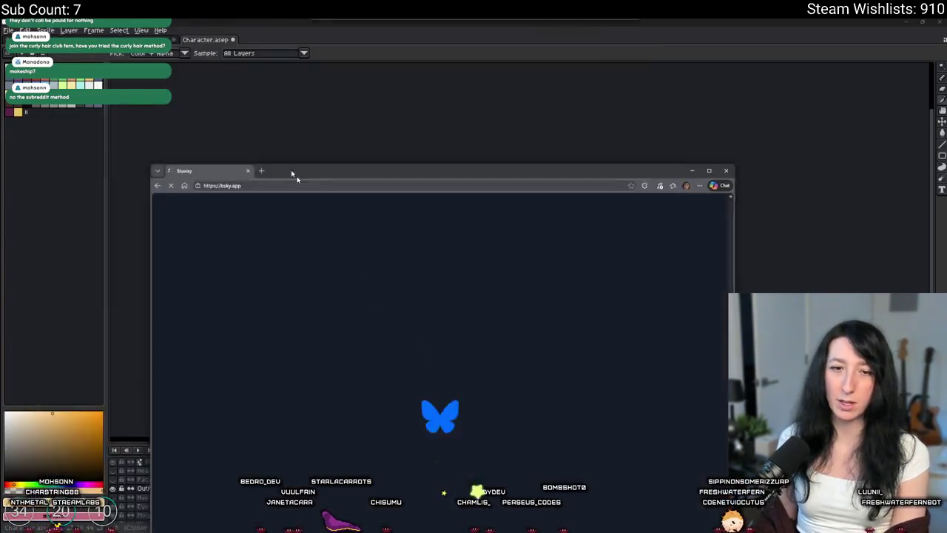
Maximize the Bluesky window and show your profile's Media tab
double_click(291, 170)
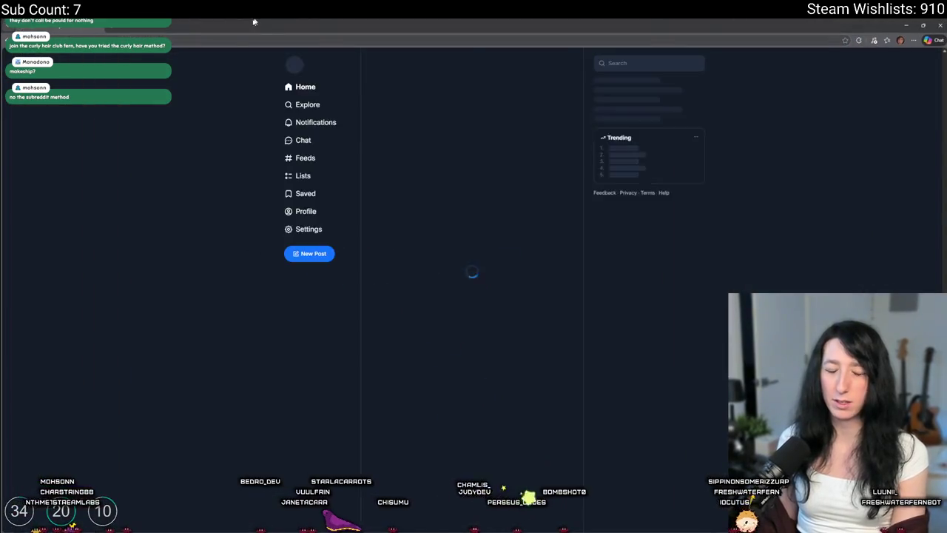
left_click(305, 211)
left_click(429, 231)
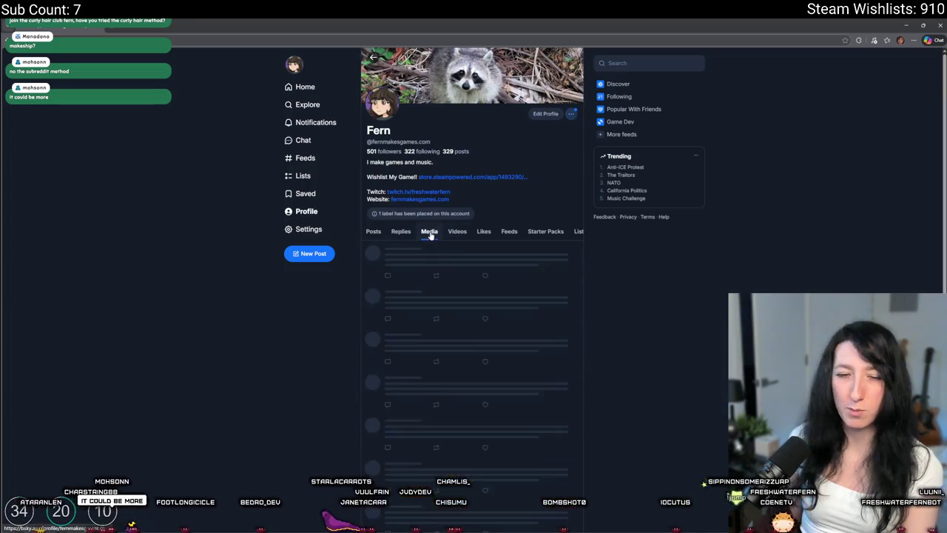
scroll(489, 328, "down", 5)
scroll(489, 327, "down", 5)
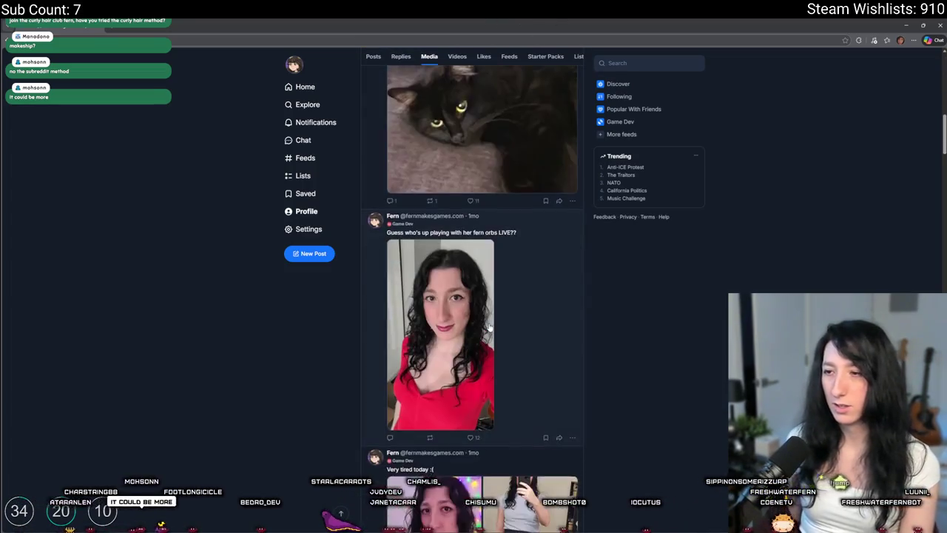
scroll(484, 311, "down", 1)
View the red-dress, lil stream and haircut photos, then return to Aseprite
left_click(466, 217)
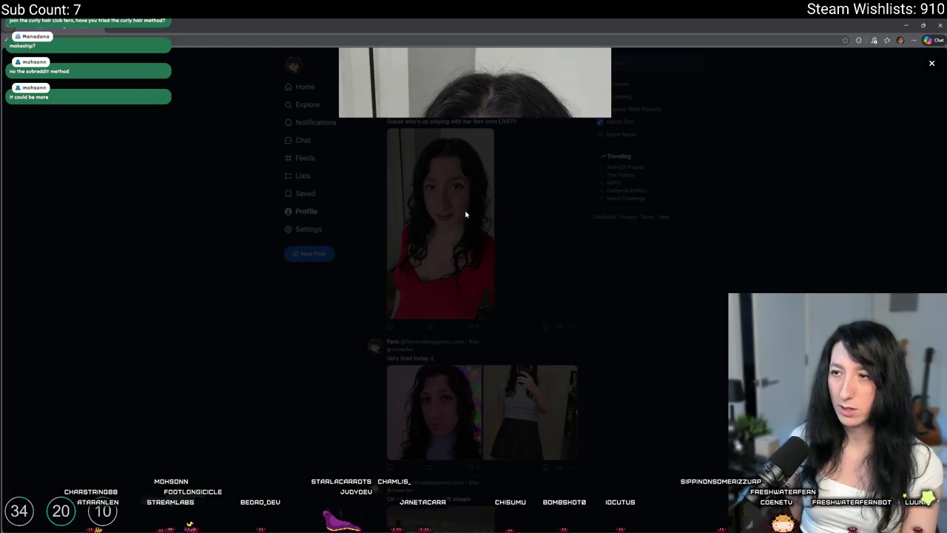
left_click(336, 303)
scroll(413, 410, "down", 3)
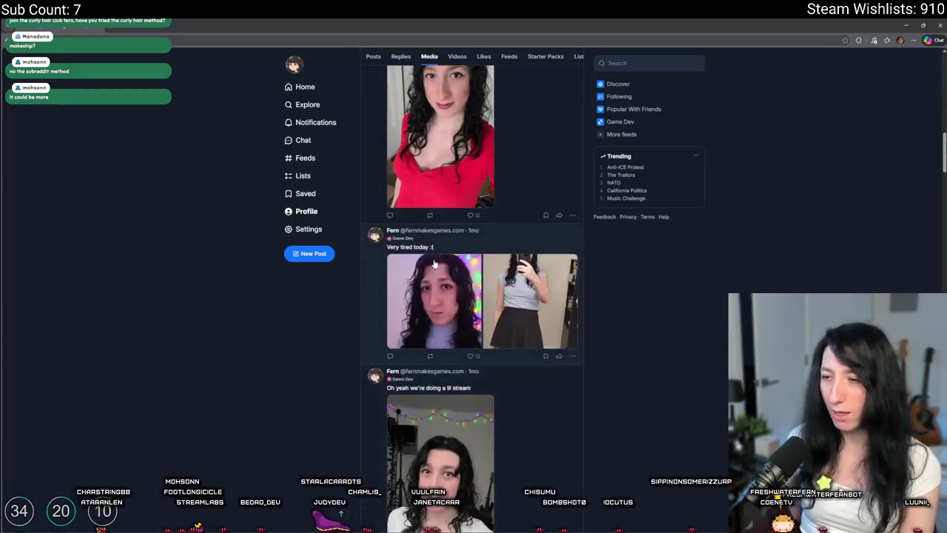
left_click(427, 311)
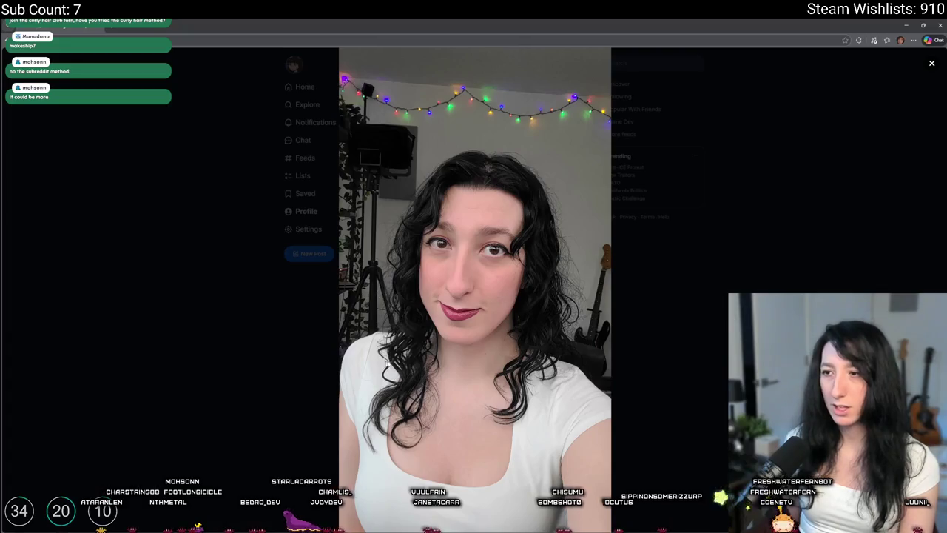
left_click(208, 360)
scroll(481, 311, "down", 3)
left_click(515, 305)
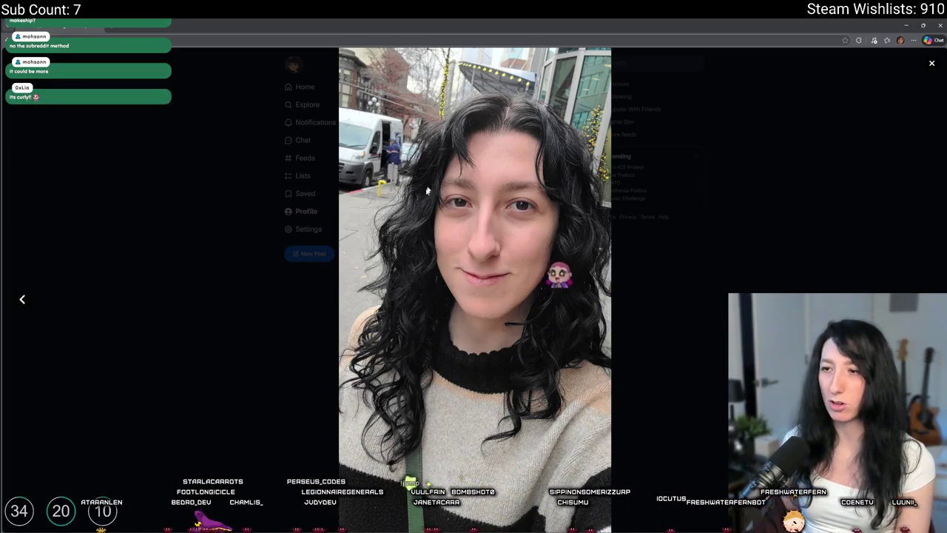
left_click(222, 355)
scroll(150, 308, "down", 10)
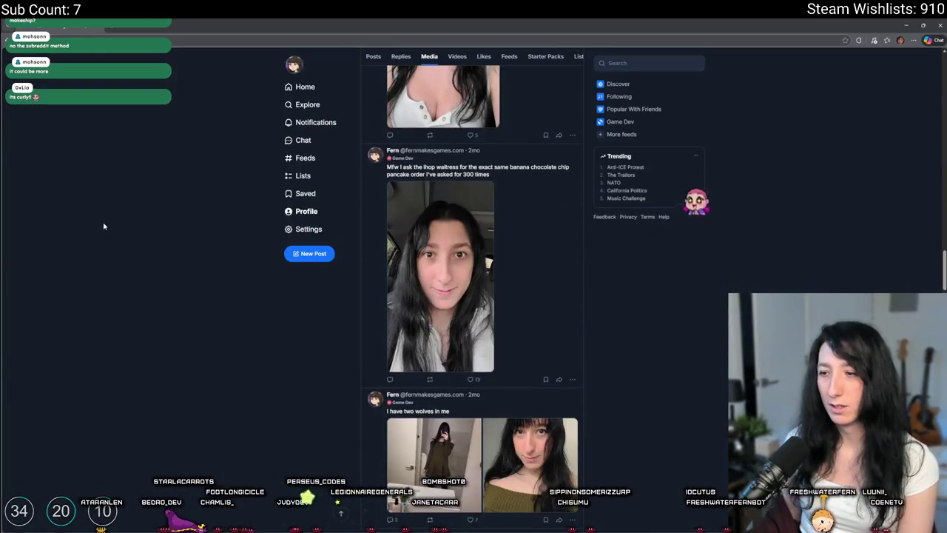
key("alt+Tab")
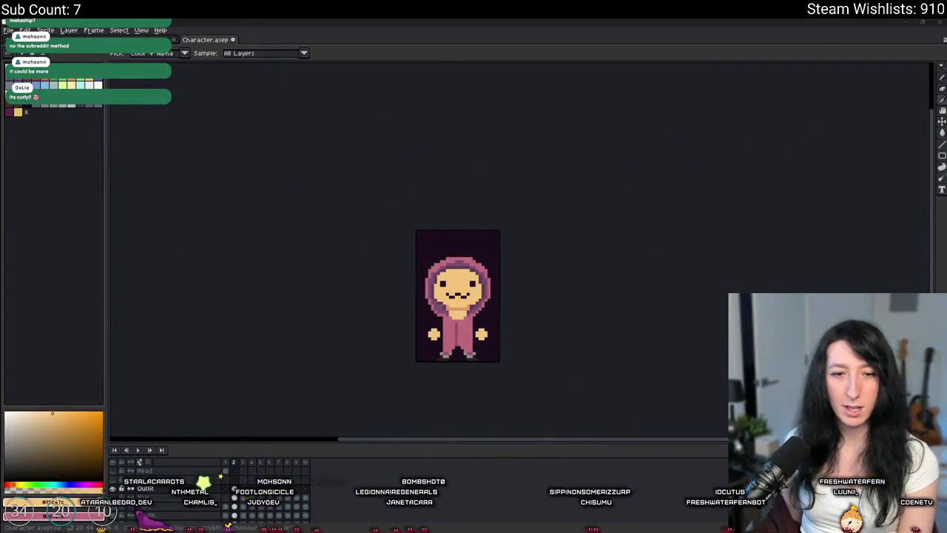
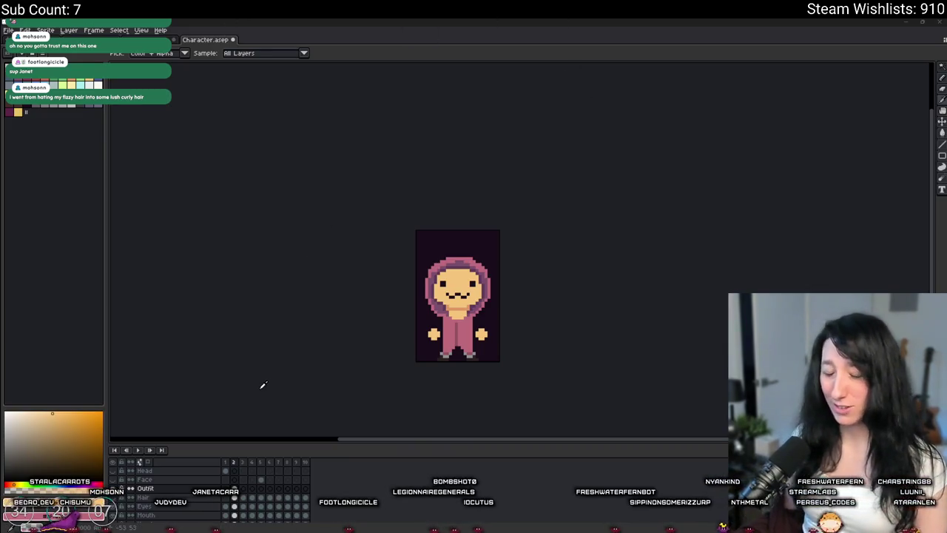
Switch from Aseprite to GameMaker's scr_outfits script editor
left_click(407, 527)
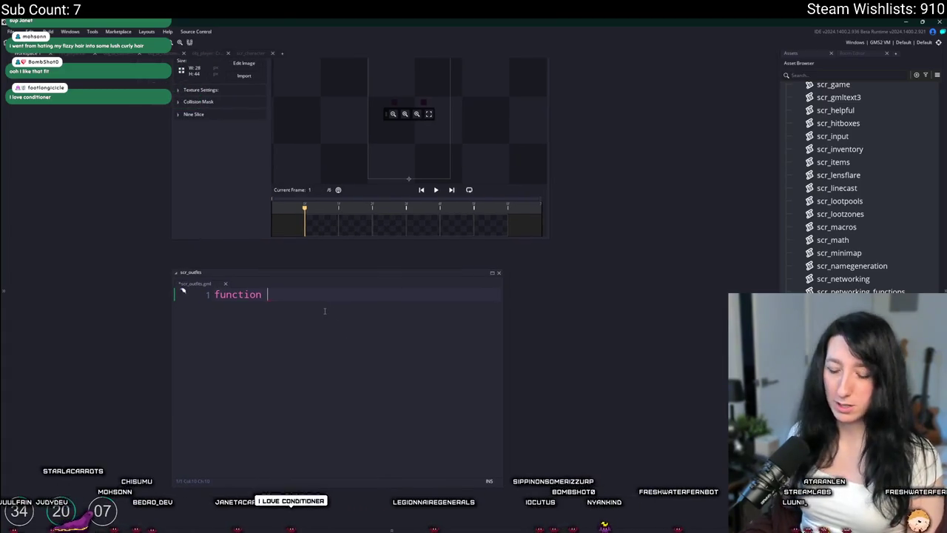
Type the function name outfit_get_ after 'function' in the scr_outfits header
type("outfit_get")
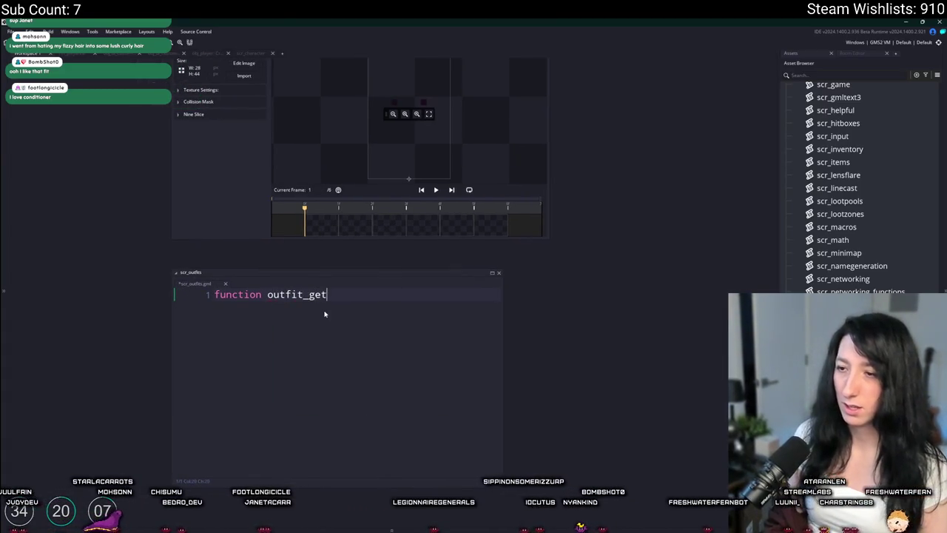
type("_rules")
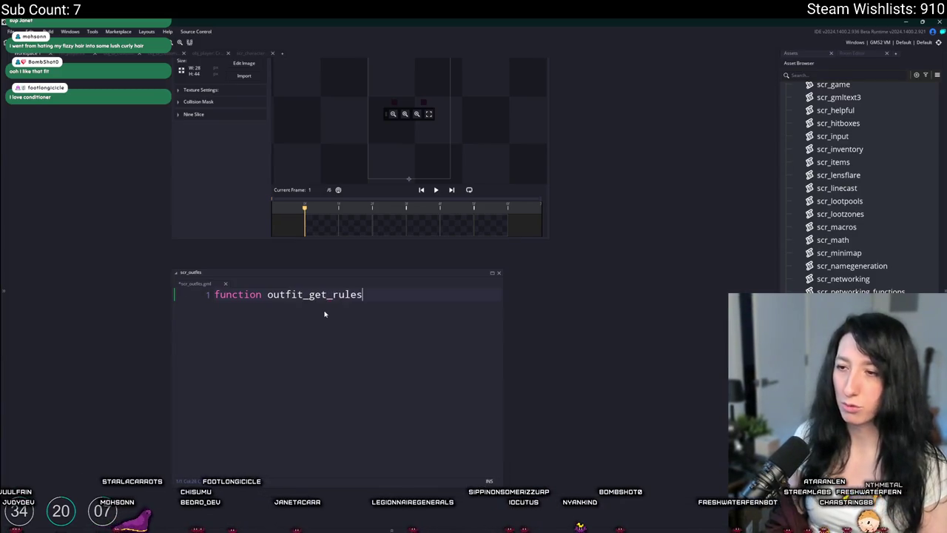
scroll(324, 313, "up", 3)
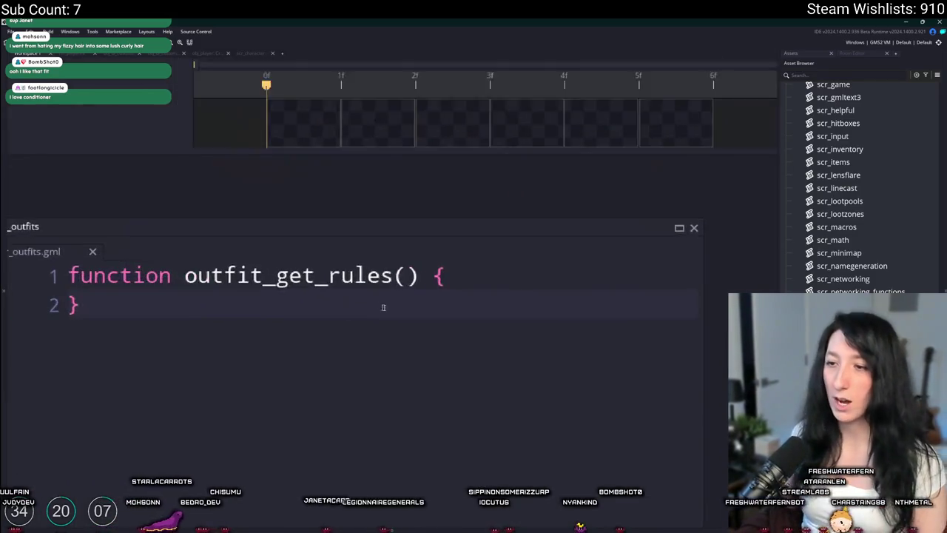
left_click(508, 228)
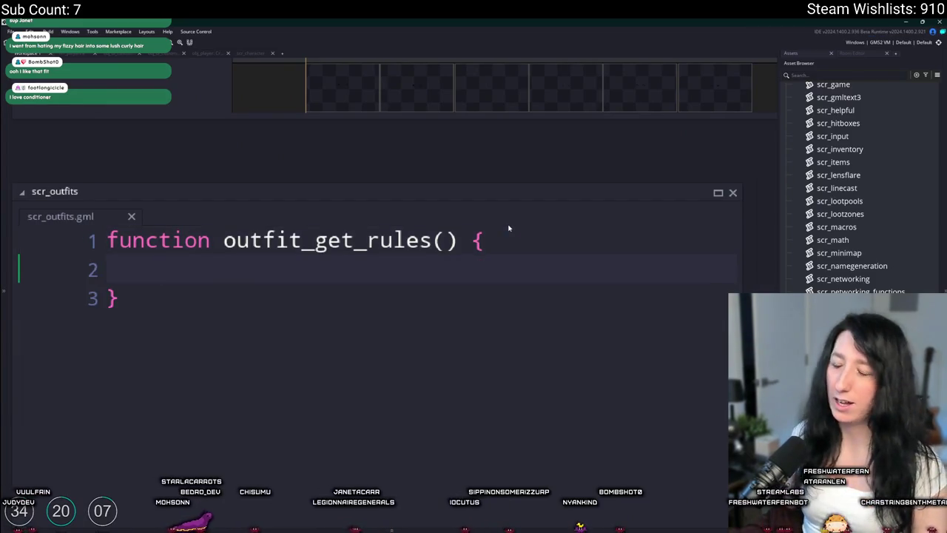
Switch to Aseprite, then select and deselect the lower area of the hooded sprite canvas
key("super+Tab")
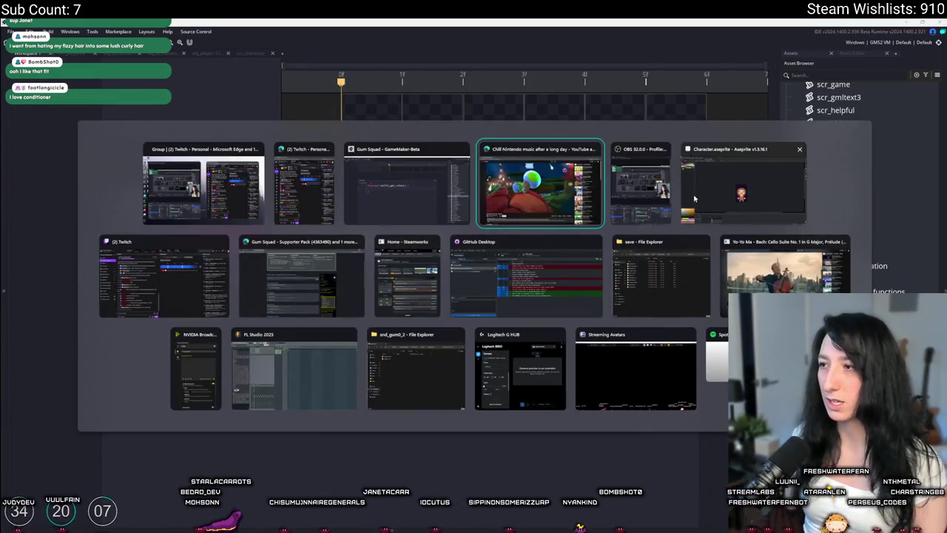
left_click(694, 198)
scroll(444, 281, "up", 2)
left_click_drag(384, 195, 538, 384)
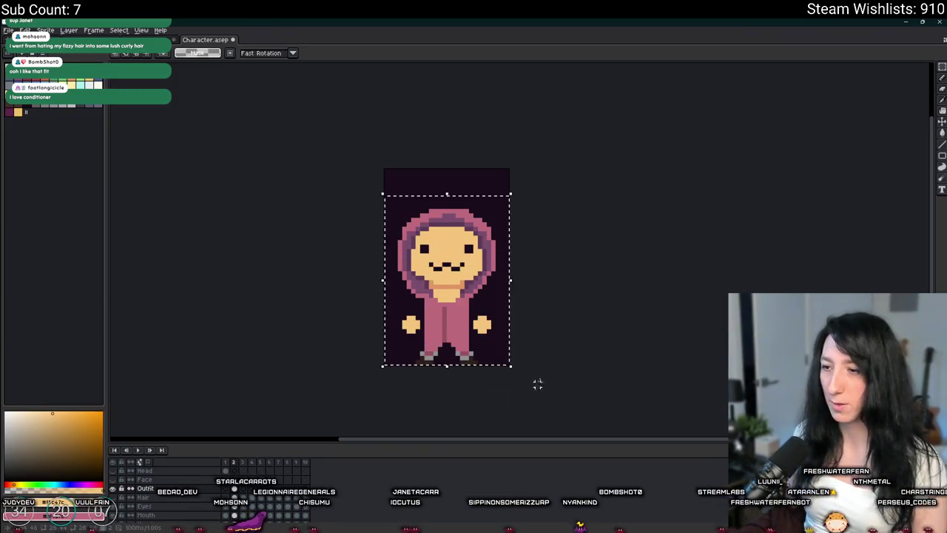
left_click(538, 384)
scroll(580, 298, "down", 2)
Return to the GameMaker scr_outfits script window
key("super+Tab")
key("Escape")
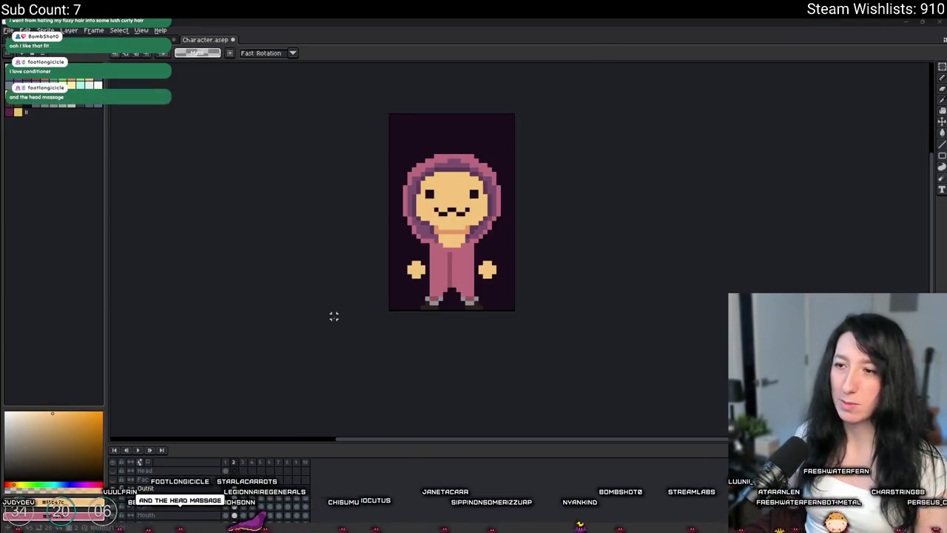
key("super+Tab")
key("Right")
key("Return")
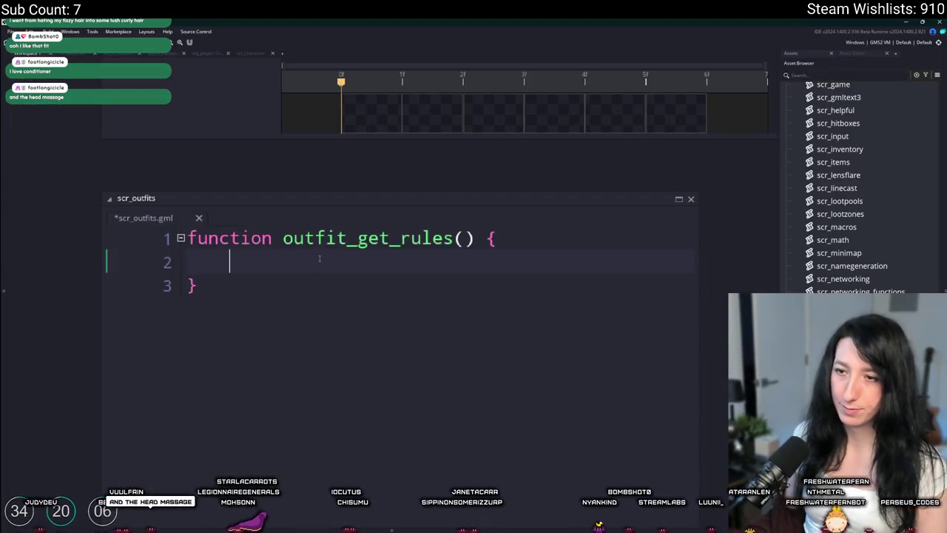
Write a 'return {' block with its closing '}' inside the function body
type("Retur")
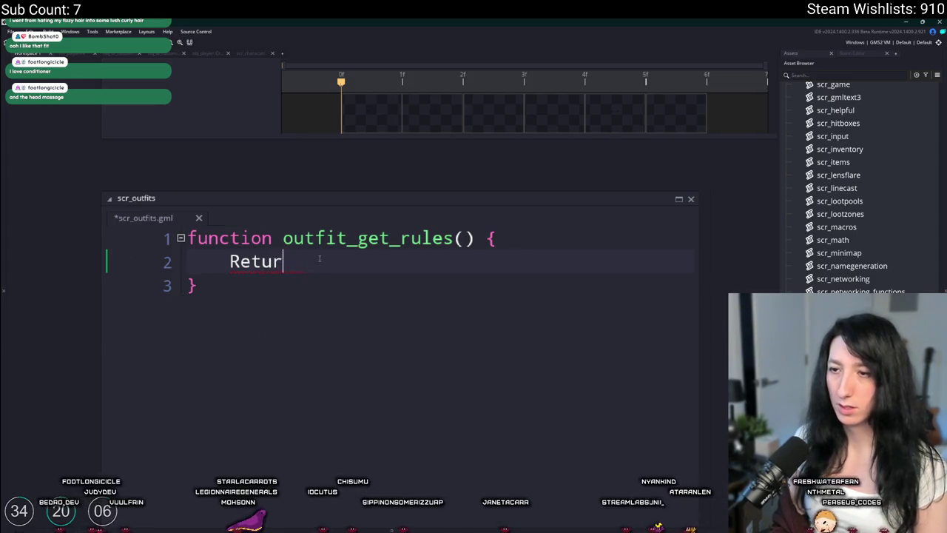
key("BackSpace")
key("BackSpace")
key("BackSpace")
key("BackSpace")
key("BackSpace")
type("return {")
key("Return")
type("}")
scroll(370, 251, "down", 2)
Add the _outfit parameter and insert 'switch ( _outfit' with a 'case' line
left_click(439, 248)
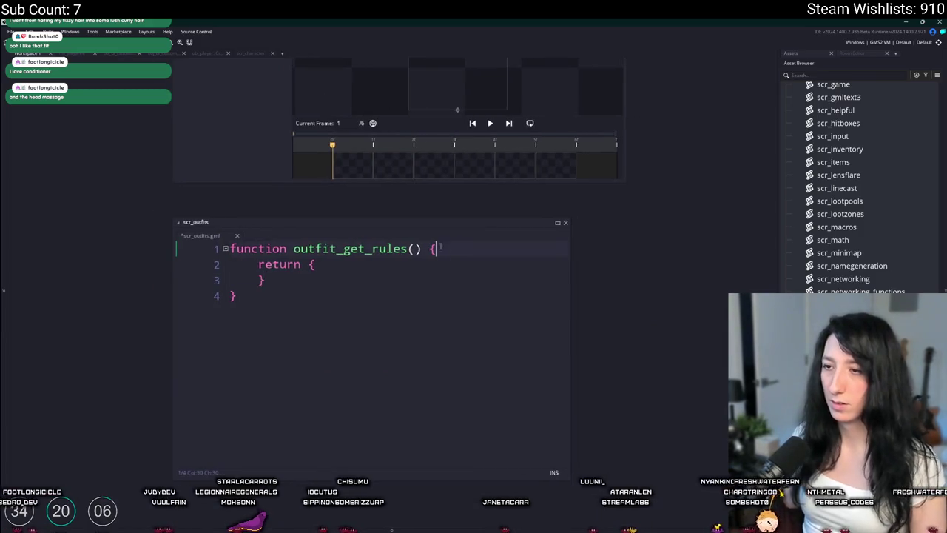
type("_outfit")
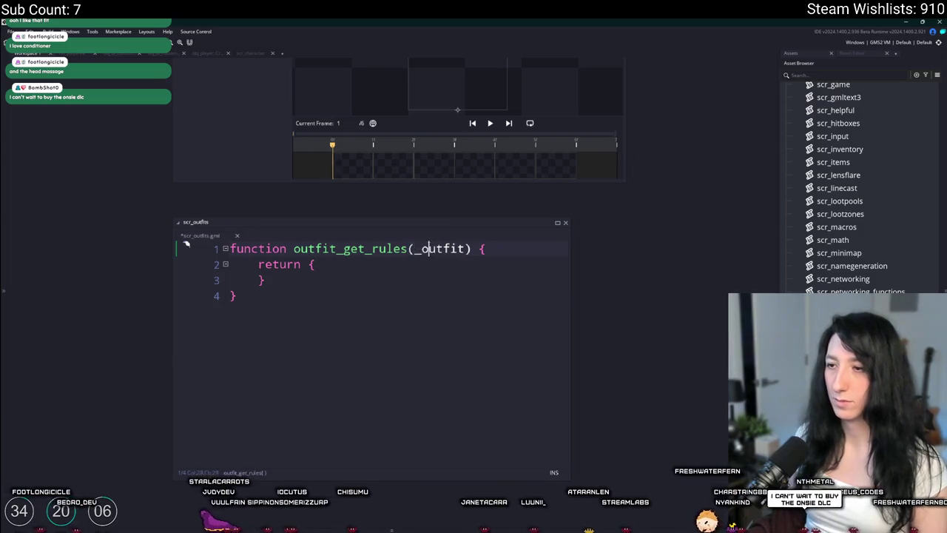
left_click(502, 247)
key("Return")
type("switch ( _outfit ) {")
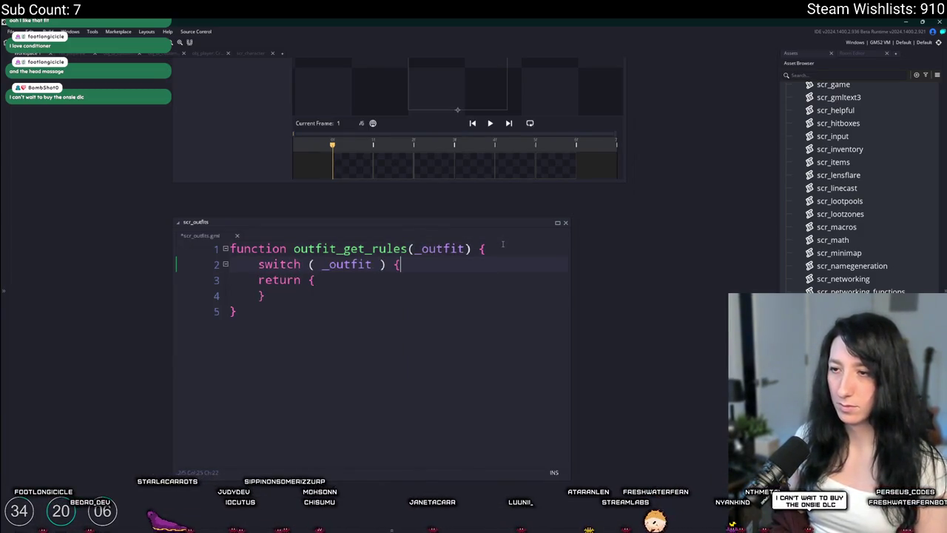
key("Return")
type("case")
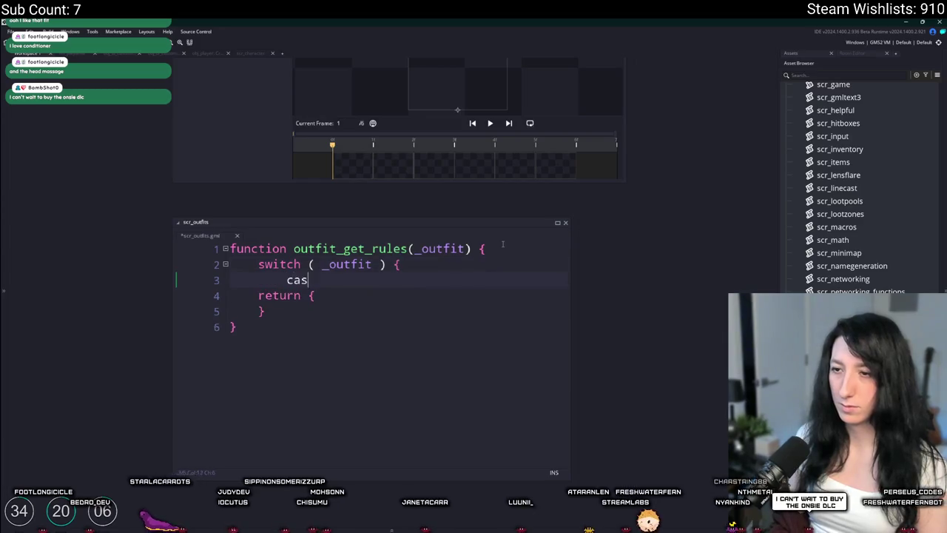
Indent the return block under the case, add break and a closing brace
left_click(256, 303)
key("Tab")
key("Tab")
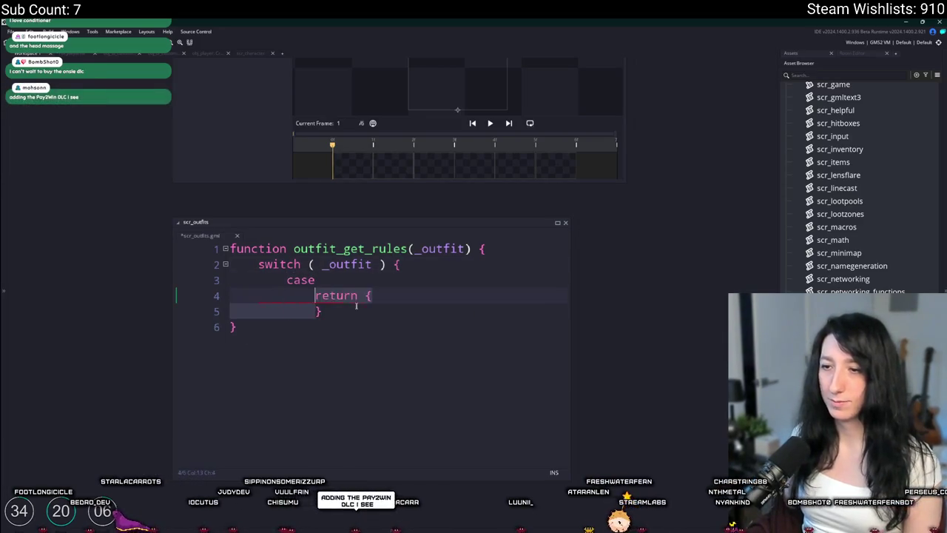
key("Return")
type("break;")
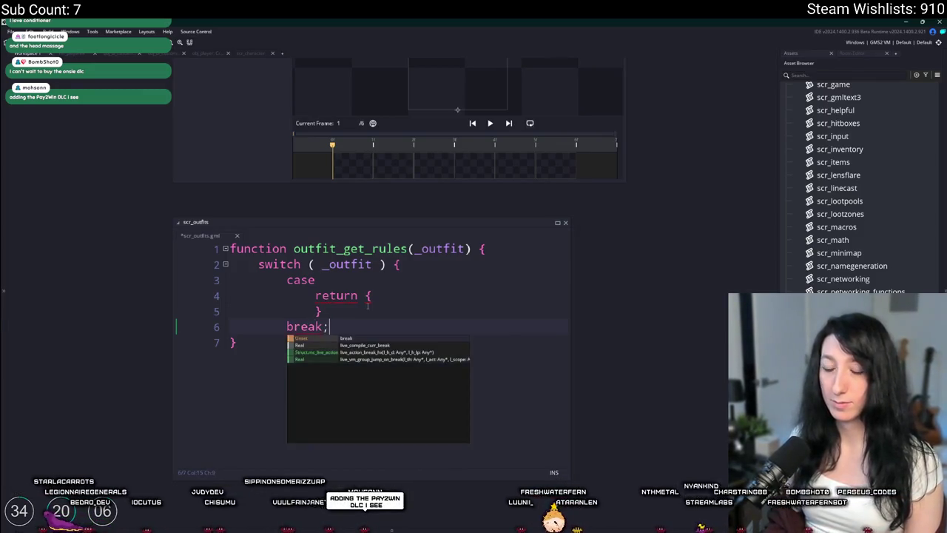
key("Return")
type("}")
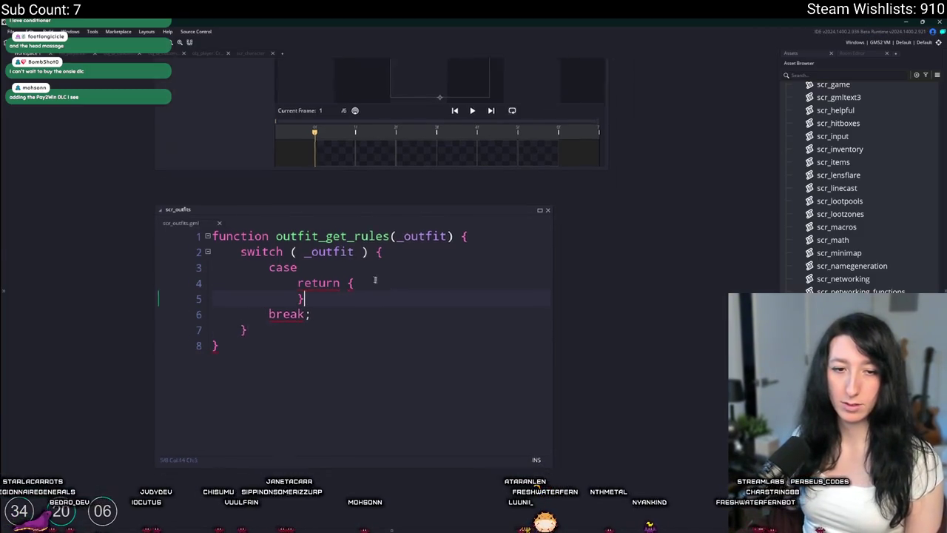
left_click(337, 254)
key("Return")
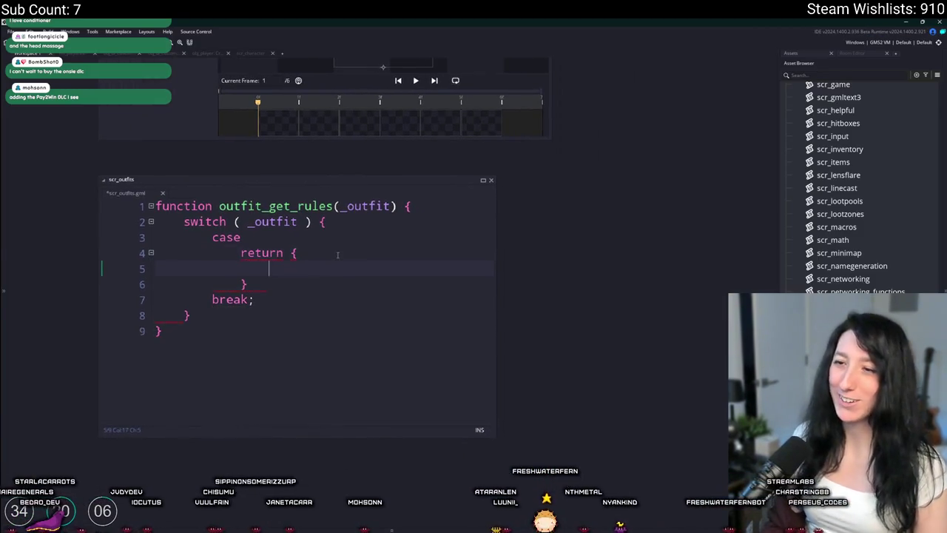
Enter 'hair : false' inside the returned struct, fixing the spacing around the colon
type("hair : false")
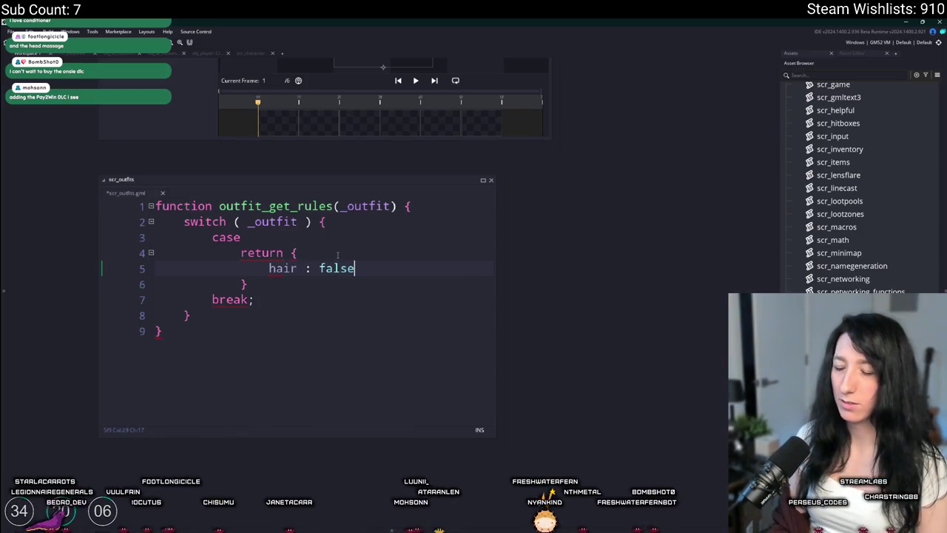
key("Left")
key("Left")
key("Left")
key("BackSpace")
key("Left")
key("BackSpace")
key("Right")
key("Tab")
key("ctrl+z")
key("Tab")
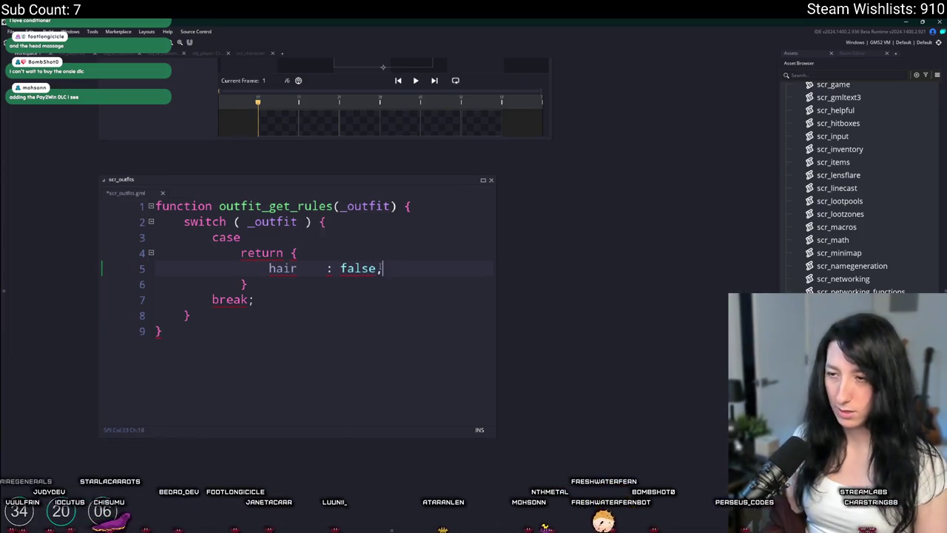
Duplicate the hair : false line, drop the trailing comma, and save the script
key("ctrl+d")
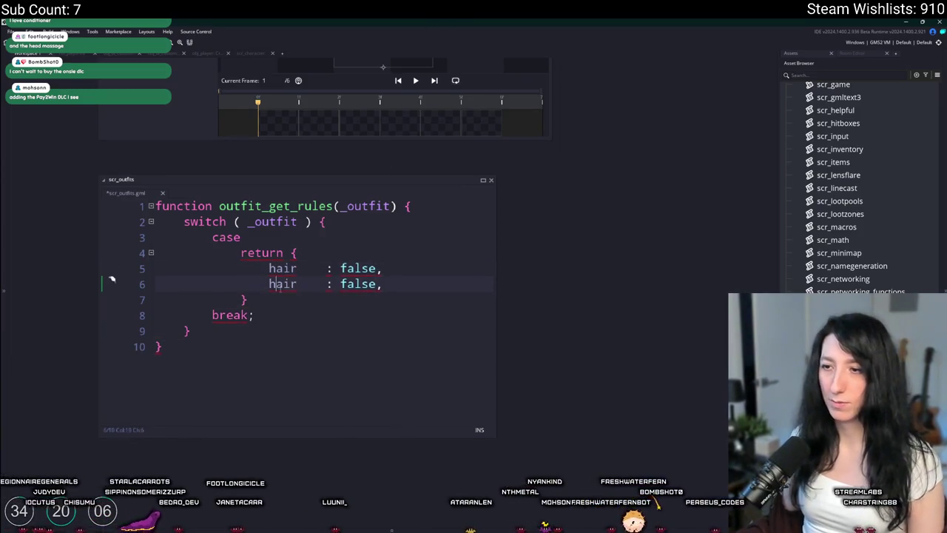
key("End")
key("BackSpace")
left_click(266, 311)
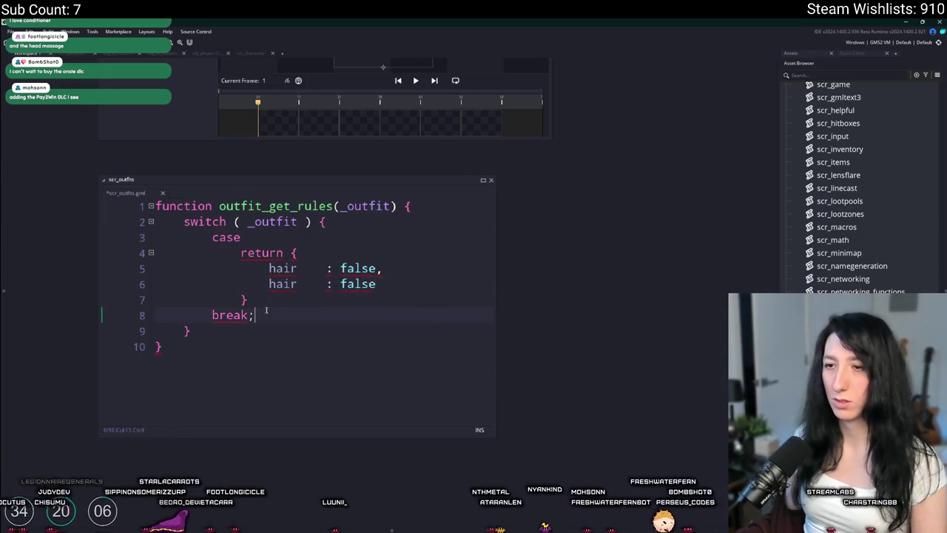
key("ctrl+s")
type("0;")
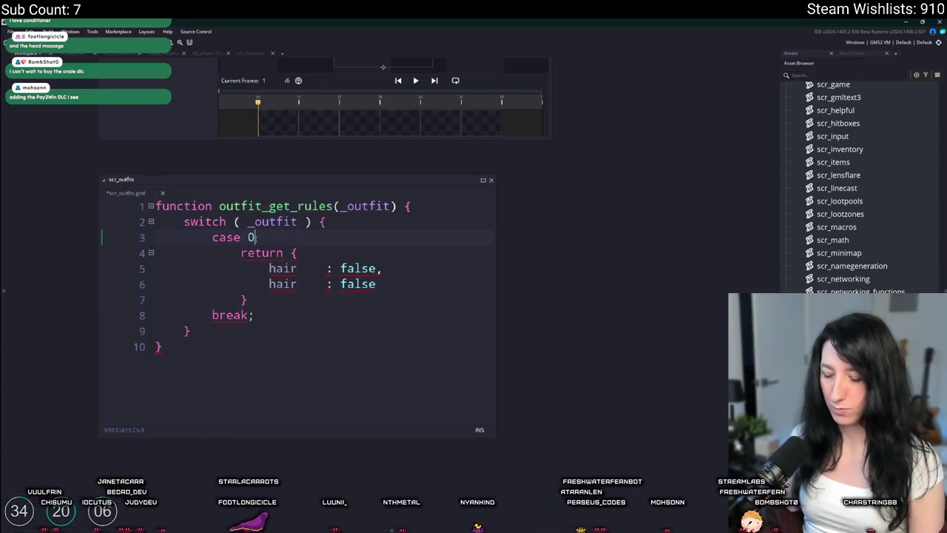
Change the case label from 0 to 1 and save
key("Left")
key("shift+Left")
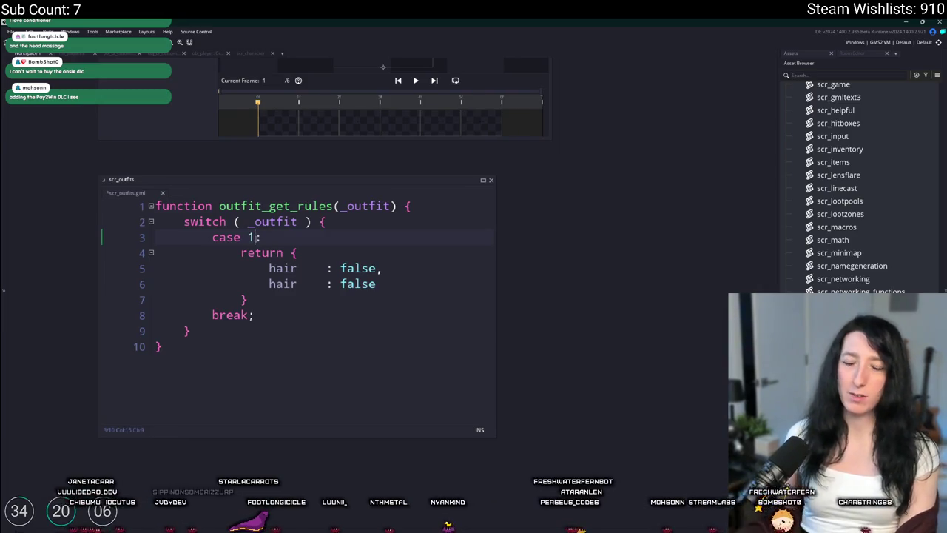
type("1")
key("ctrl+s")
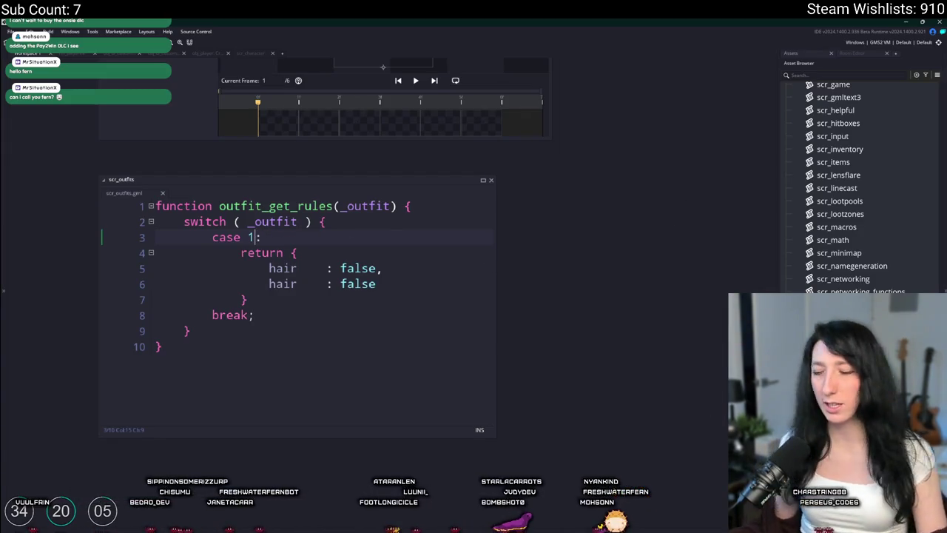
key("super")
key("super")
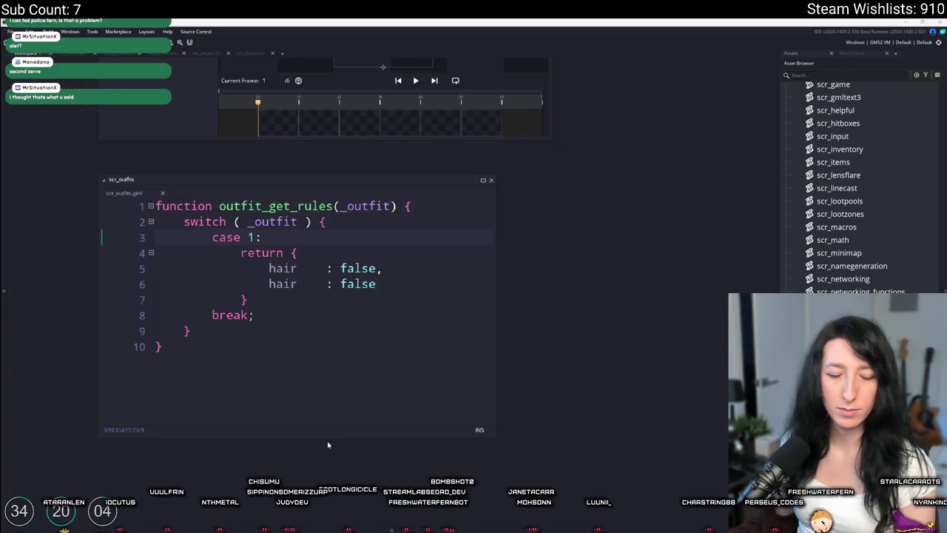
left_click(419, 359)
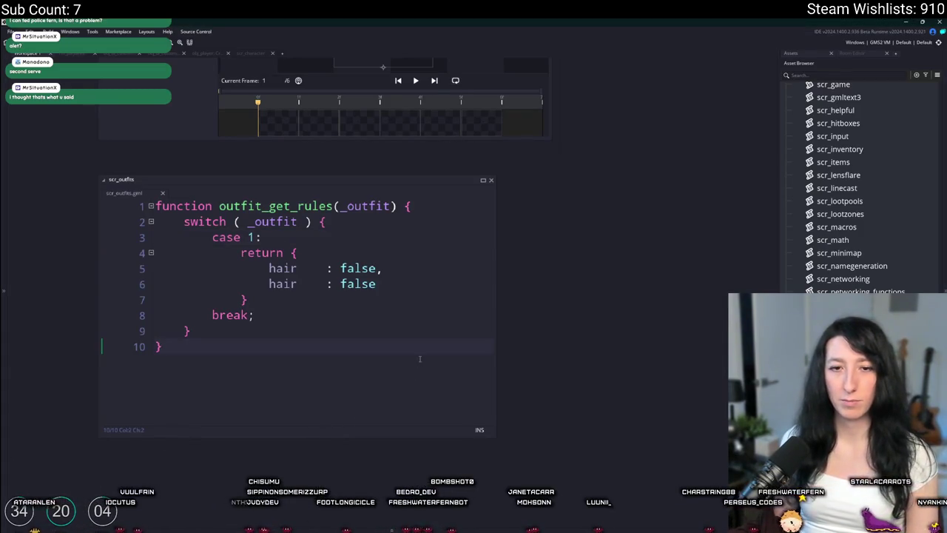